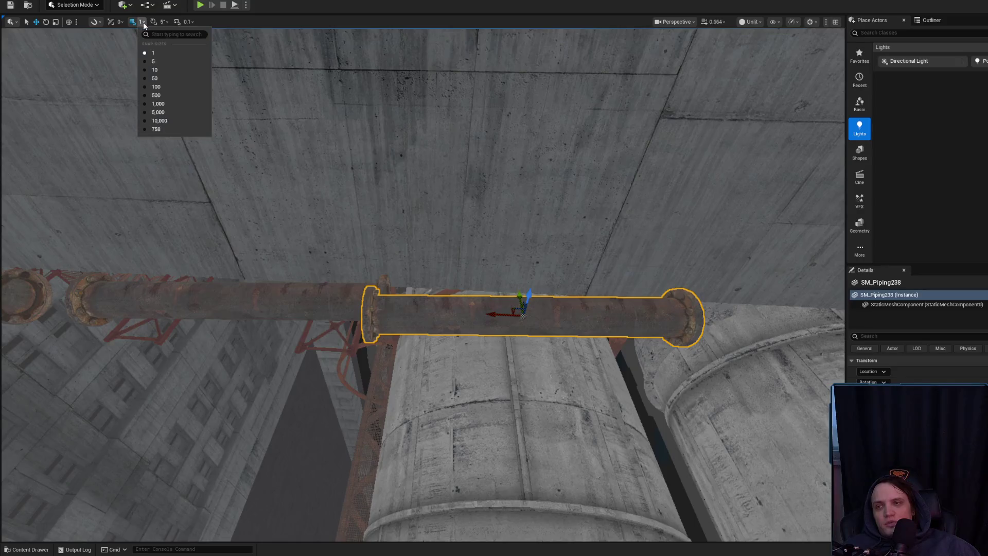
- Set movement grid snapping to 1 unit and switch transforms to local space
left_click(197, 80)
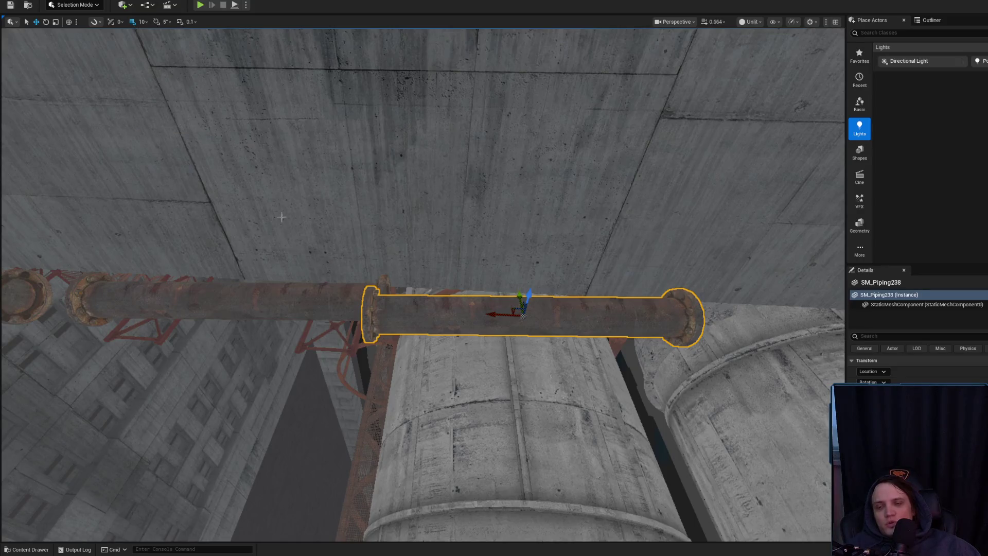
key("ctrl+z")
left_click(142, 22)
left_click(158, 40)
left_click(69, 23)
- Rotate SM_Piping238 toward the existing pipe run and move it into position
mouse_move(288, 251)
left_mouse_down()
mouse_move(296, 247)
mouse_move(288, 250)
left_mouse_up()
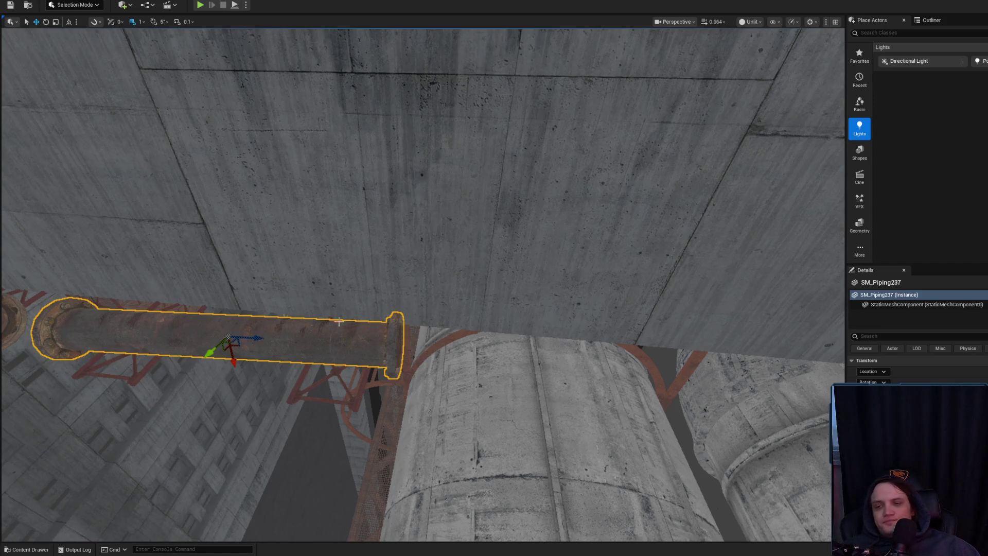
key("f")
left_click_drag(591, 338, 540, 277)
left_click_drag(539, 205, 663, 238)
key("e")
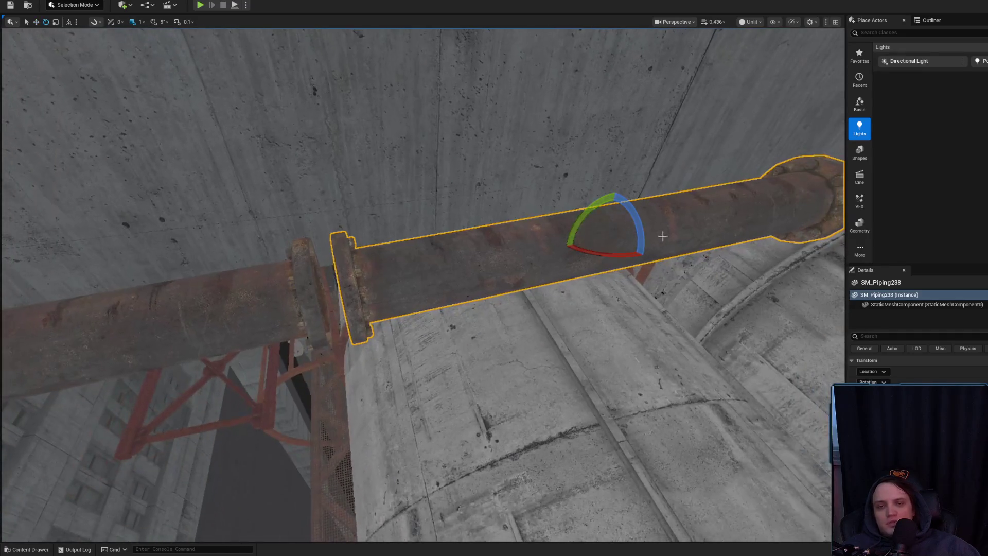
left_click_drag(586, 217, 592, 283)
key("w")
mouse_move(600, 238)
left_mouse_down()
mouse_move(600, 284)
mouse_move(610, 262)
mouse_move(571, 256)
left_mouse_up()
key("r")
mouse_move(585, 290)
left_mouse_down()
mouse_move(503, 221)
mouse_move(478, 284)
left_mouse_up()
- Nudge SM_Piping238 into line and inspect its joint with the pipe run
left_click(416, 280)
key("f")
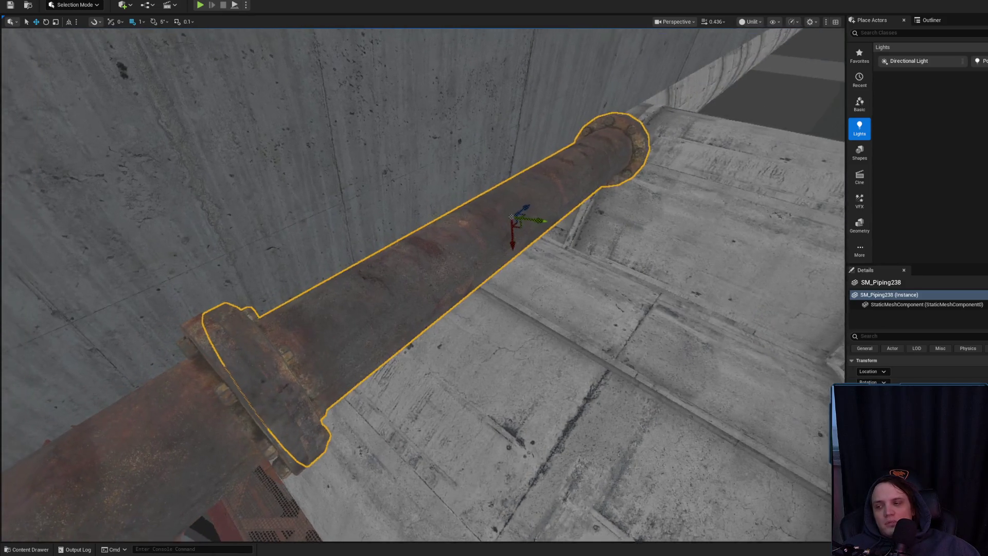
mouse_move(505, 218)
left_mouse_down()
mouse_move(514, 218)
mouse_move(512, 203)
mouse_move(516, 268)
mouse_move(525, 267)
mouse_move(507, 308)
mouse_move(515, 233)
mouse_move(469, 280)
mouse_move(422, 226)
mouse_move(375, 257)
left_mouse_up()
key("g")
key("g")
key("Escape")
left_click(470, 280)
key("ctrl+z")
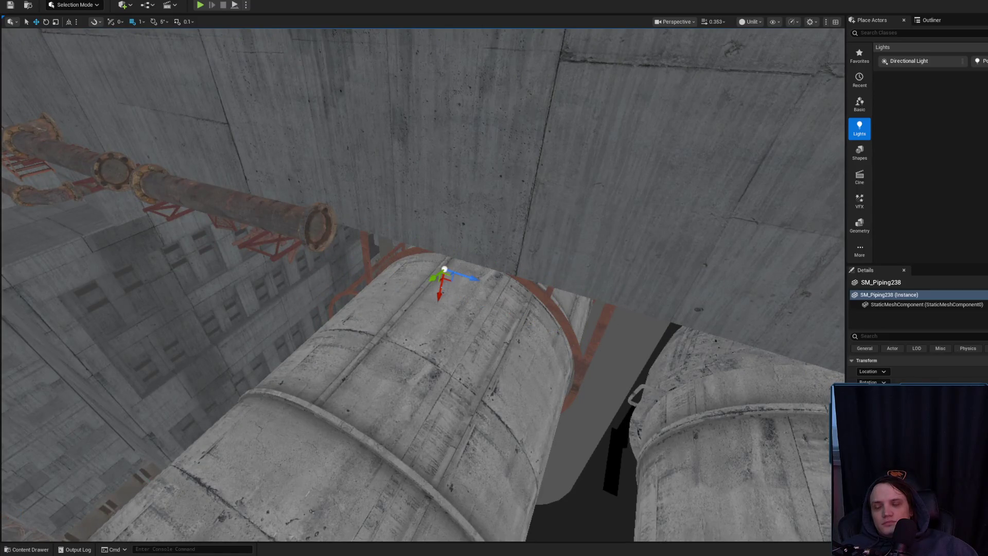
mouse_move(446, 286)
left_mouse_down()
mouse_move(383, 292)
mouse_move(383, 276)
left_mouse_up()
left_click_drag(261, 236, 275, 229)
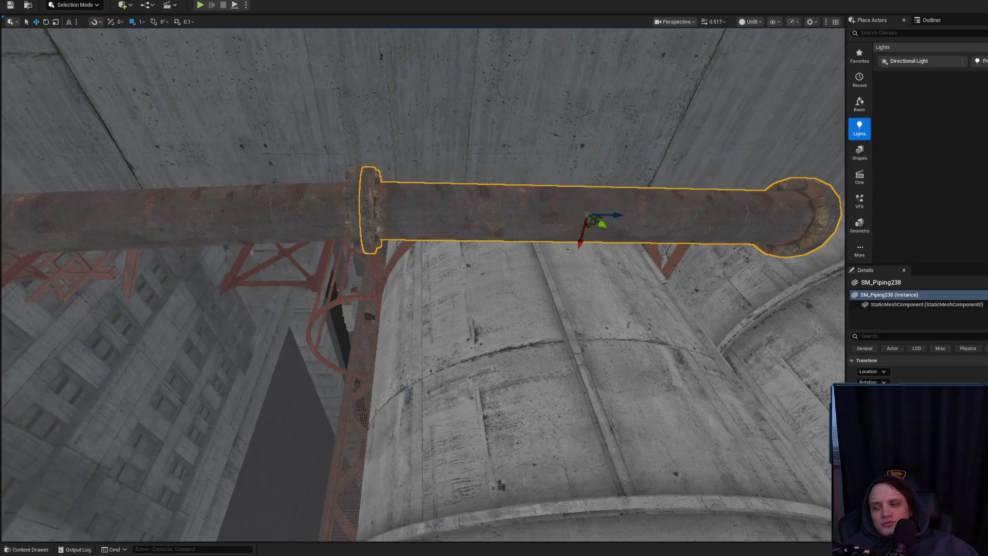
- Select and frame the neighbouring pipe SM_Piping237 in rotate mode
left_click(328, 226)
key("f")
key("e")
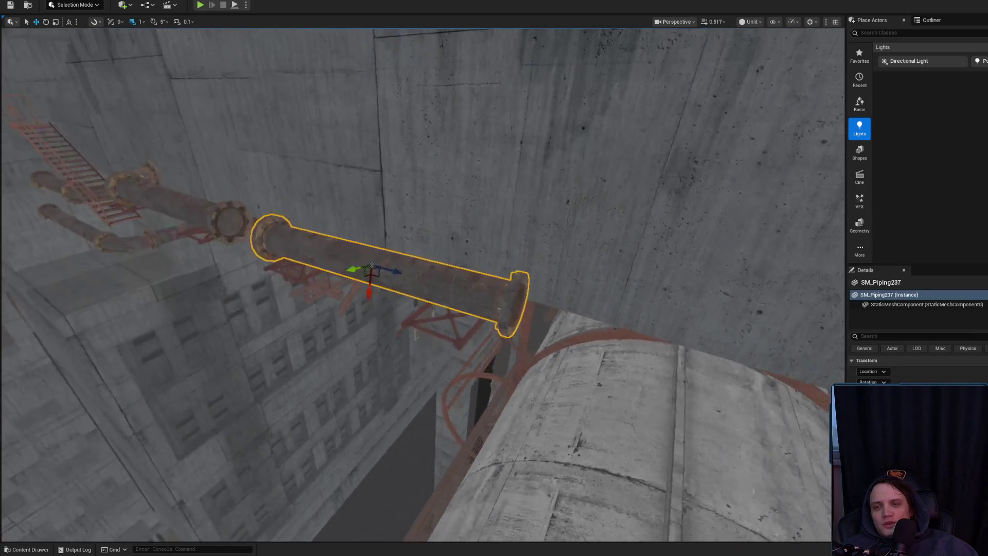
left_click_drag(410, 257, 399, 255)
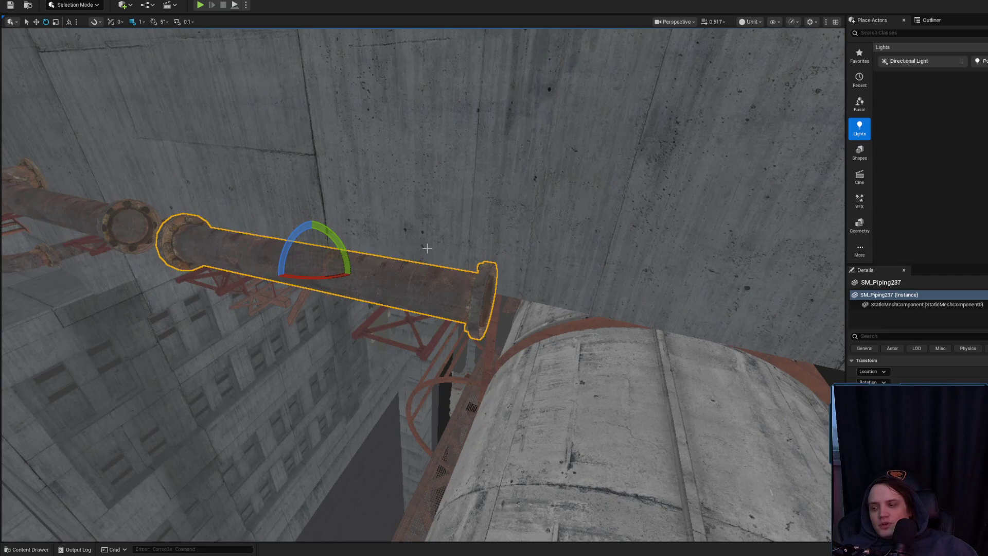
mouse_move(399, 255)
left_mouse_down()
mouse_move(95, 384)
mouse_move(170, 419)
mouse_move(86, 411)
mouse_move(447, 320)
left_mouse_up()
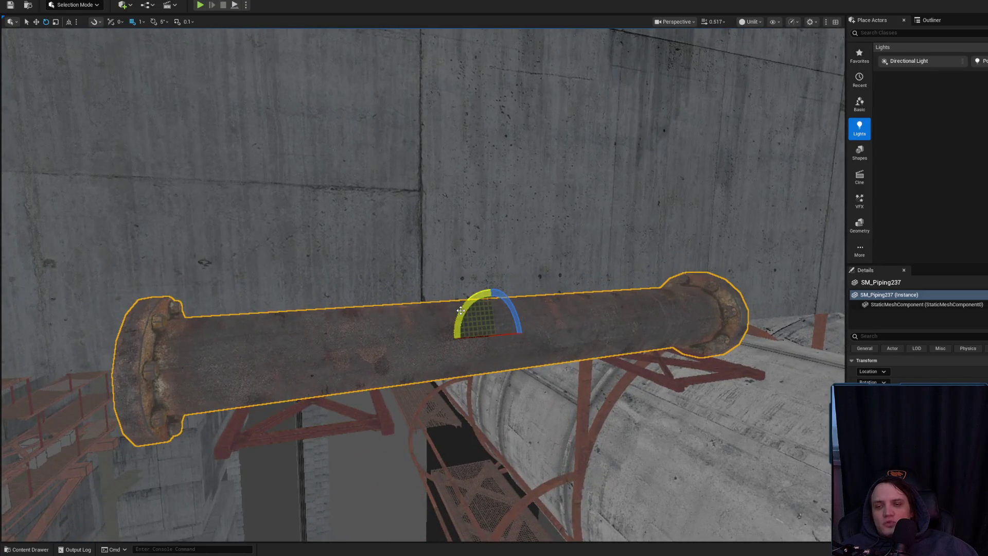
mouse_move(324, 325)
left_mouse_down()
mouse_move(361, 340)
mouse_move(349, 345)
mouse_move(355, 360)
mouse_move(370, 365)
mouse_move(372, 342)
left_mouse_up()
- Nudge the red catwalk_support truss slightly down-right
left_click(432, 308)
mouse_move(433, 308)
left_mouse_down()
mouse_move(245, 296)
mouse_move(211, 280)
left_mouse_up()
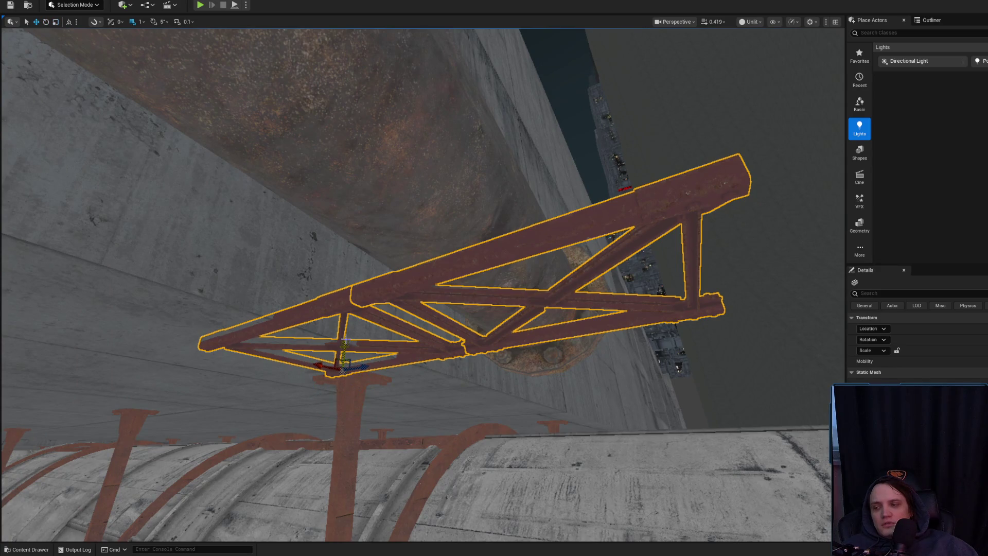
left_click_drag(341, 347, 339, 348)
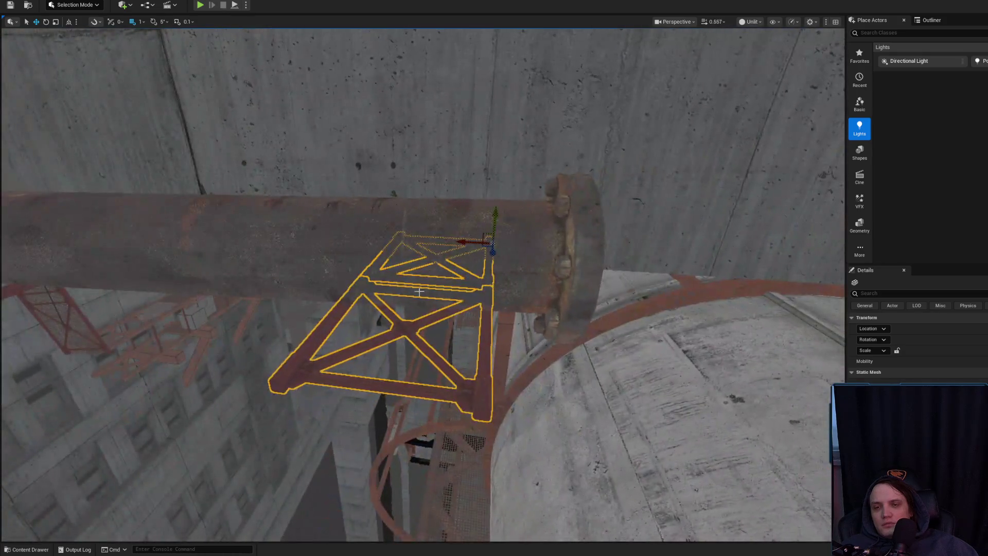
- Tilt SM_Piping237 by about -2.66° and check its flanges from several angles
left_click(176, 244)
key("f")
key("e")
left_click_drag(356, 289, 355, 287)
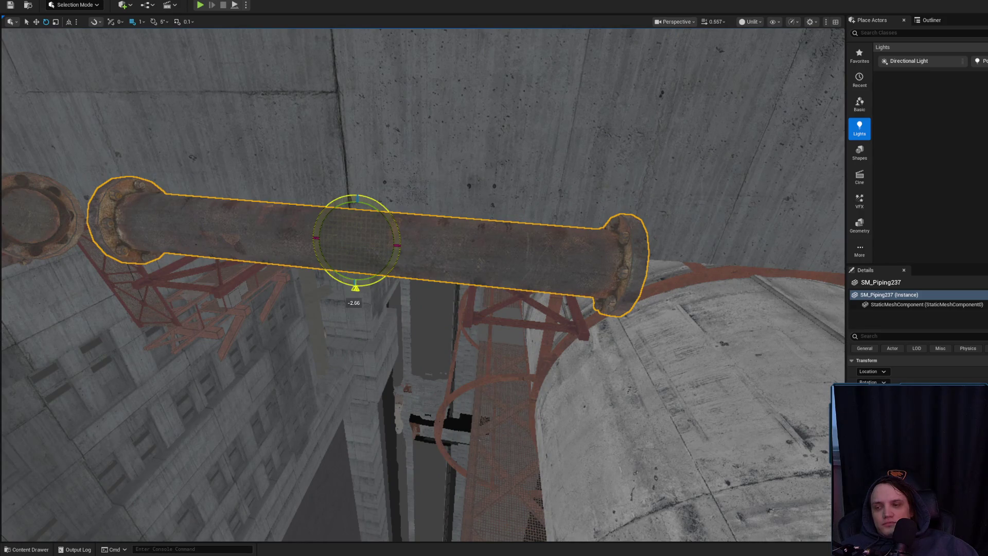
left_click_drag(399, 230, 399, 230)
left_click_drag(479, 281, 479, 281)
key("r")
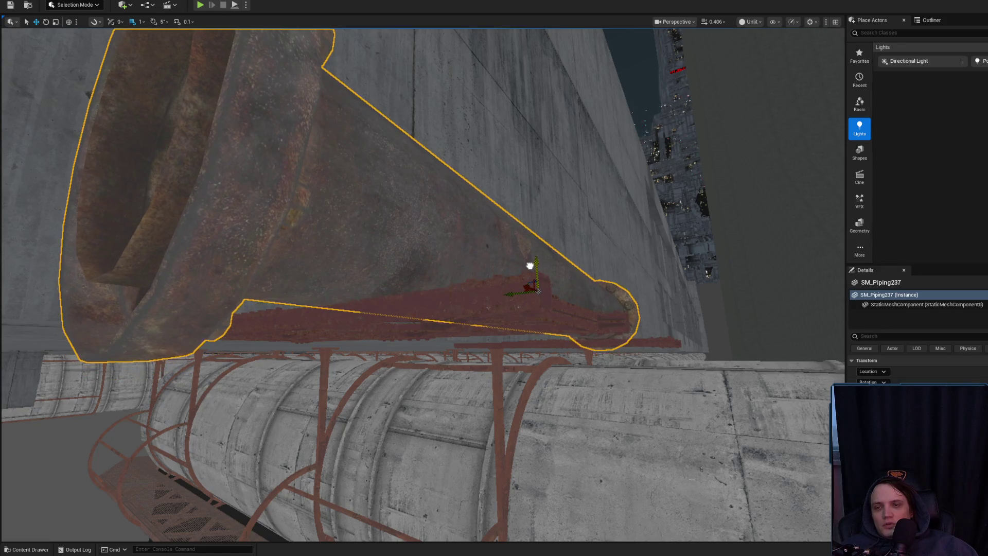
left_click_drag(530, 264, 530, 264)
left_click_drag(443, 223, 412, 219)
left_click(443, 223)
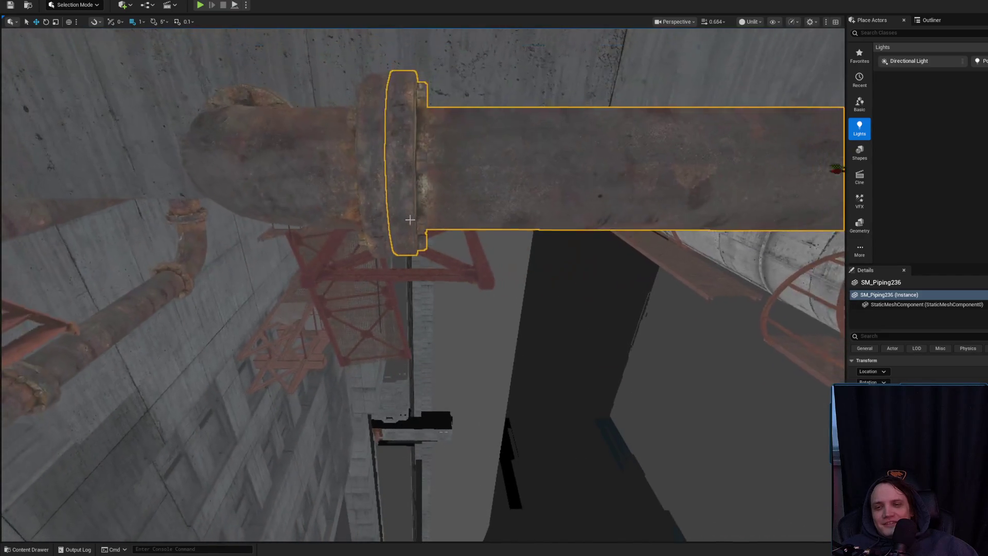
left_click(453, 268)
- Inspect the truss from beneath the flange and rotate a catwalk truss to about 9 degrees
key("f")
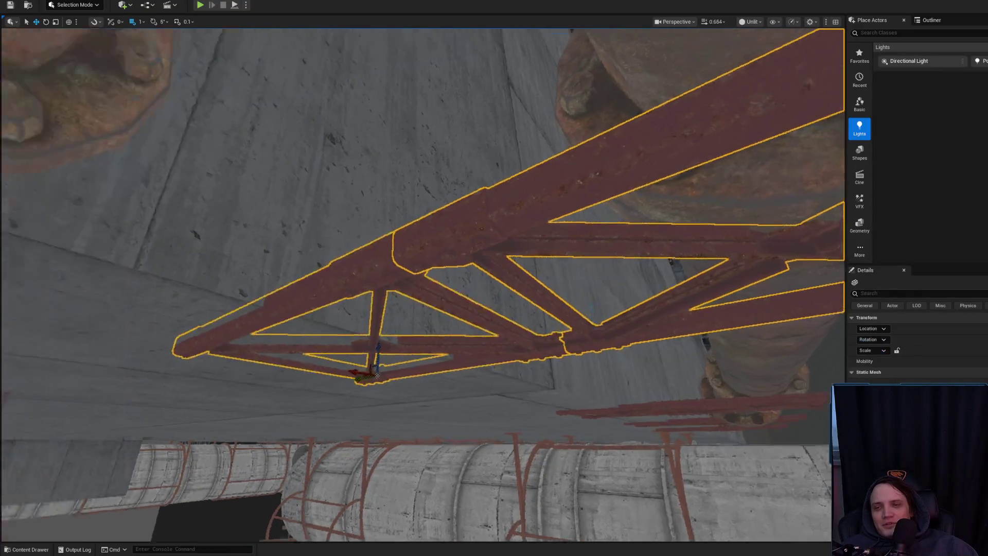
left_click_drag(443, 277, 443, 278)
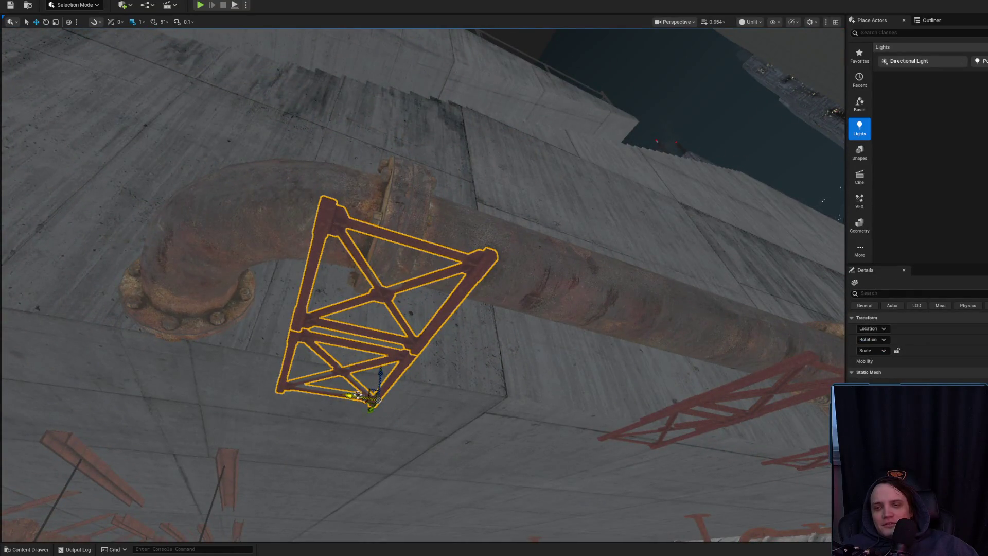
left_click_drag(284, 361, 284, 361)
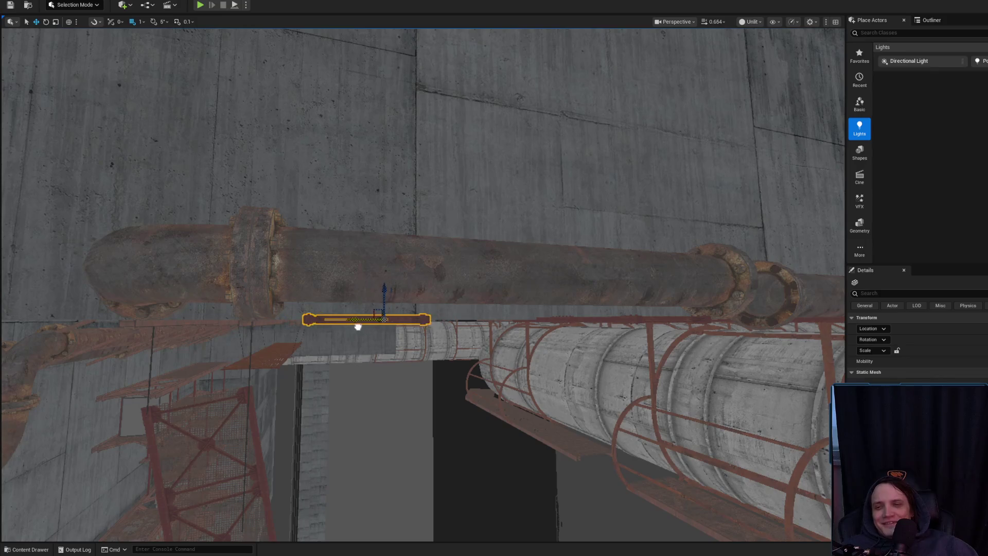
left_click_drag(335, 254, 388, 266)
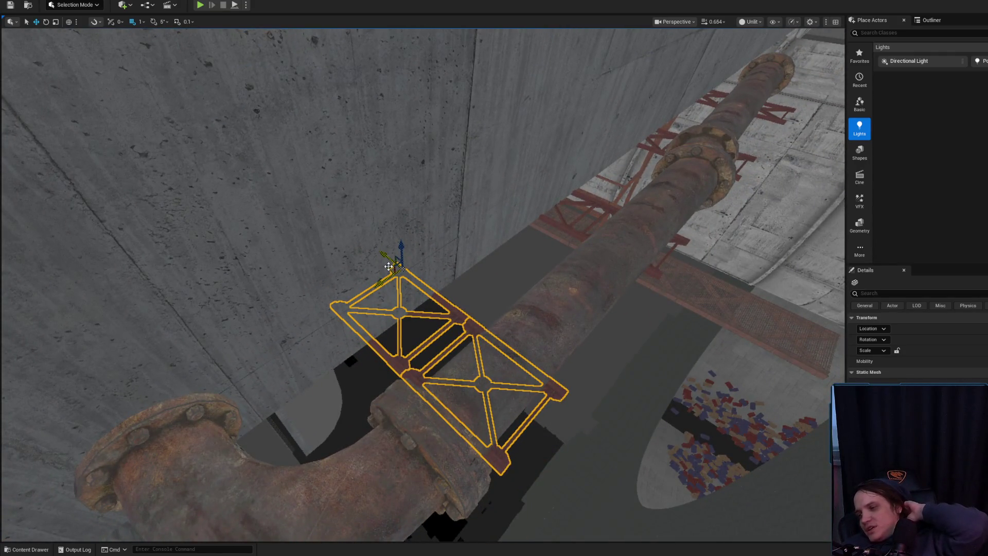
left_click_drag(388, 266, 391, 247)
key("Escape")
left_click(391, 247)
key("e")
left_click_drag(334, 212, 341, 212)
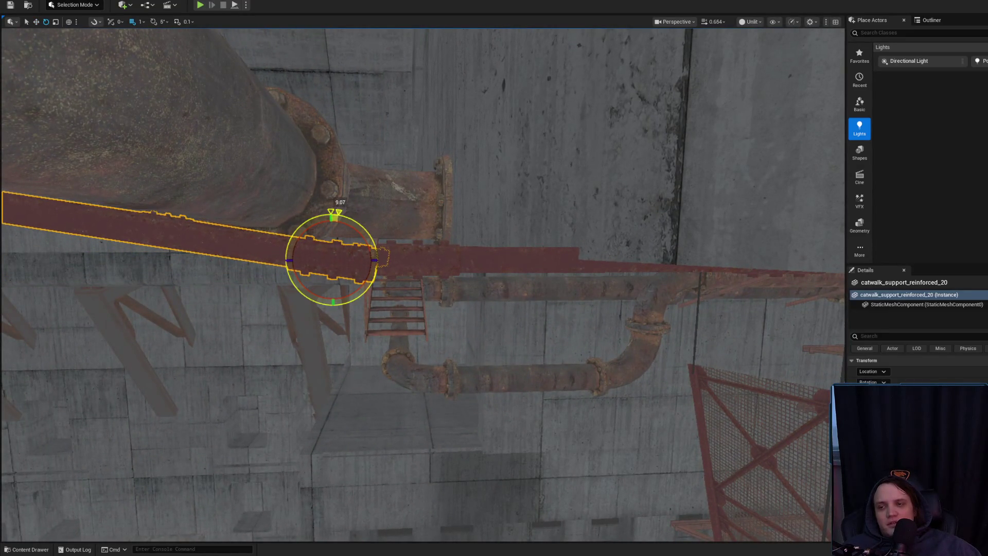
- Move catwalk_support_reinforced_20 slightly up and to the left
mouse_move(417, 221)
left_mouse_down()
mouse_move(453, 267)
mouse_move(398, 262)
mouse_move(487, 330)
left_mouse_up()
left_click(487, 331)
scroll(487, 331, "down", 5)
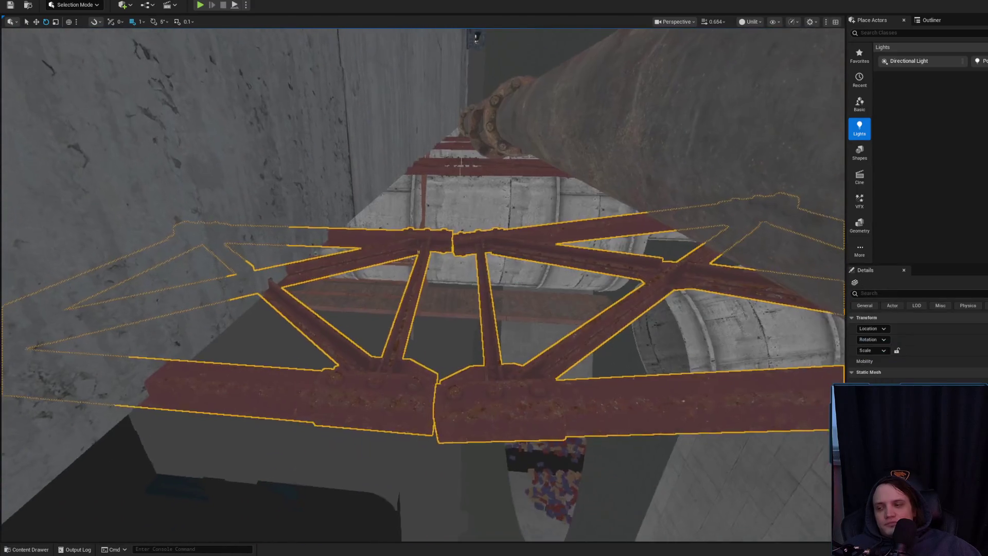
left_click(504, 244)
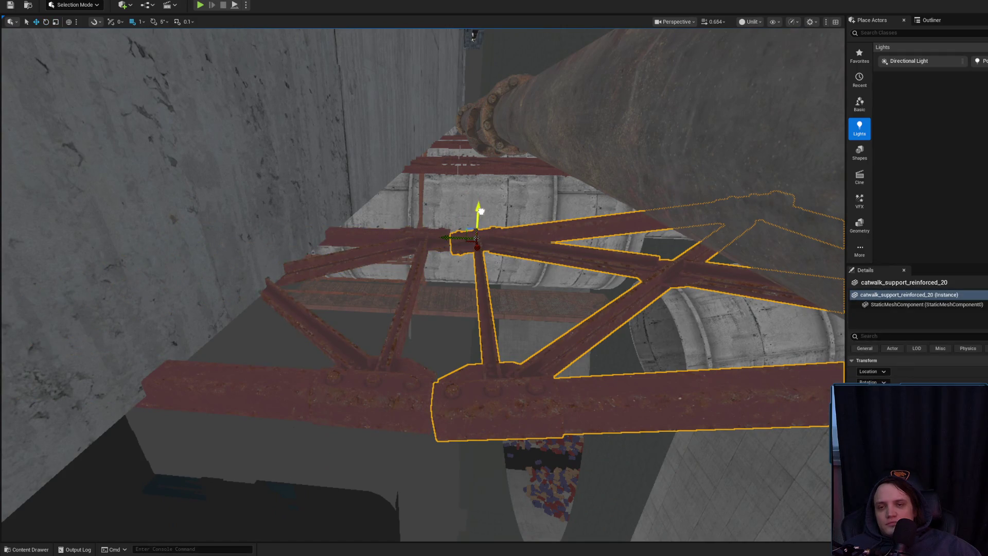
left_click_drag(481, 210, 478, 206)
left_click_drag(441, 239, 439, 232)
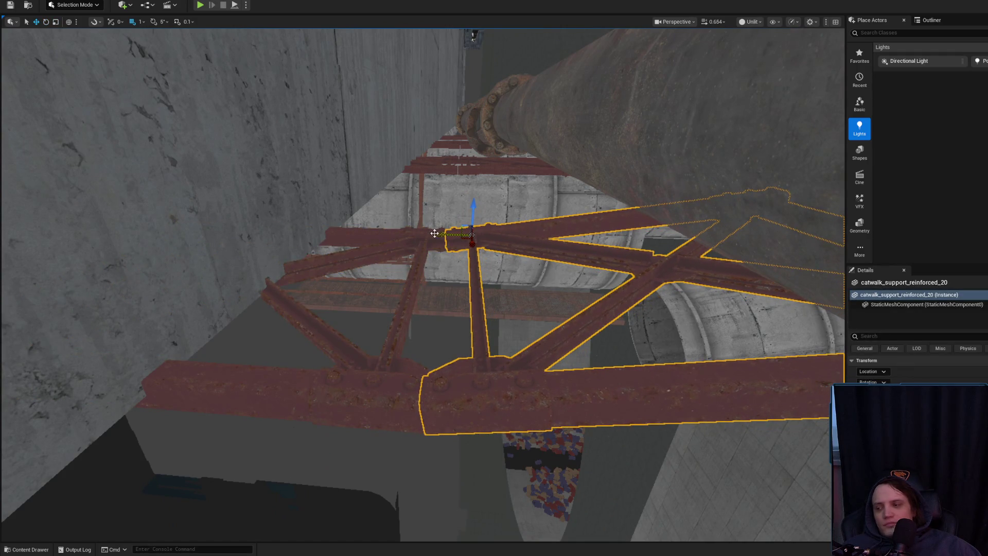
- Multi-select the left and right trusses and lower them together on Z
left_click(402, 240)
left_click(467, 241, "ctrl")
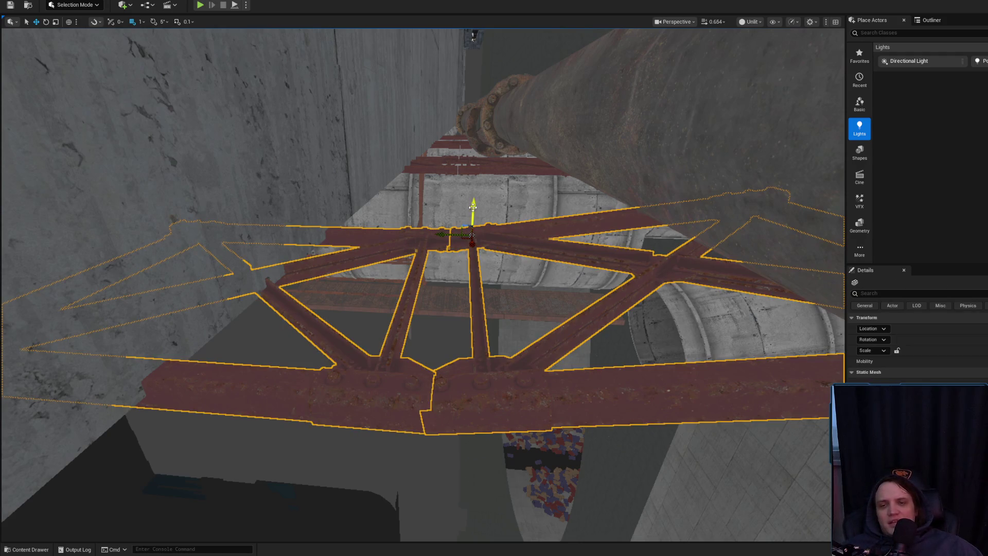
left_click_drag(473, 206, 479, 215)
left_click_drag(443, 379, 443, 380)
scroll(443, 380, "up", 1)
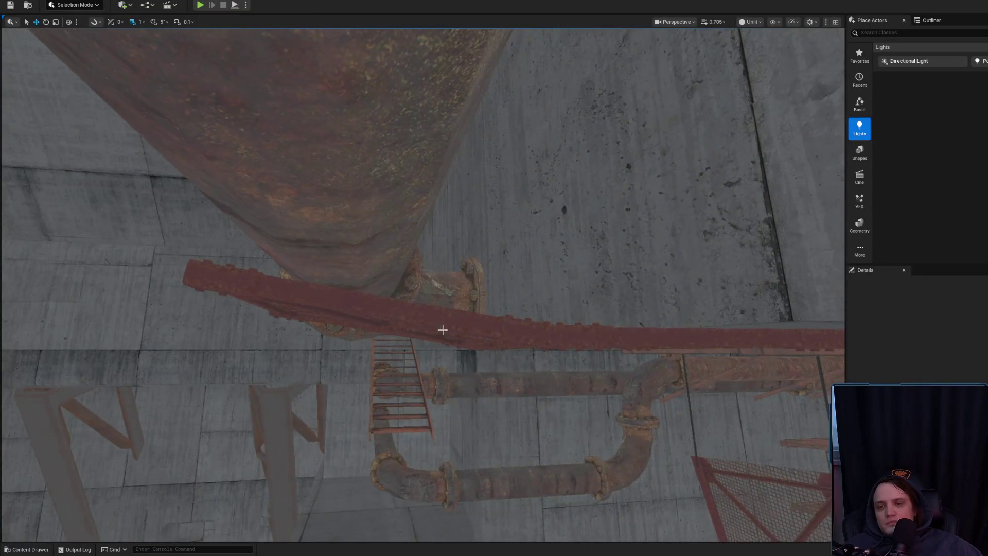
- Rotate the red support beam 90 degrees to lie level and move it centre-right
left_click(529, 331)
key("f")
key("e")
left_click_drag(448, 383, 474, 401)
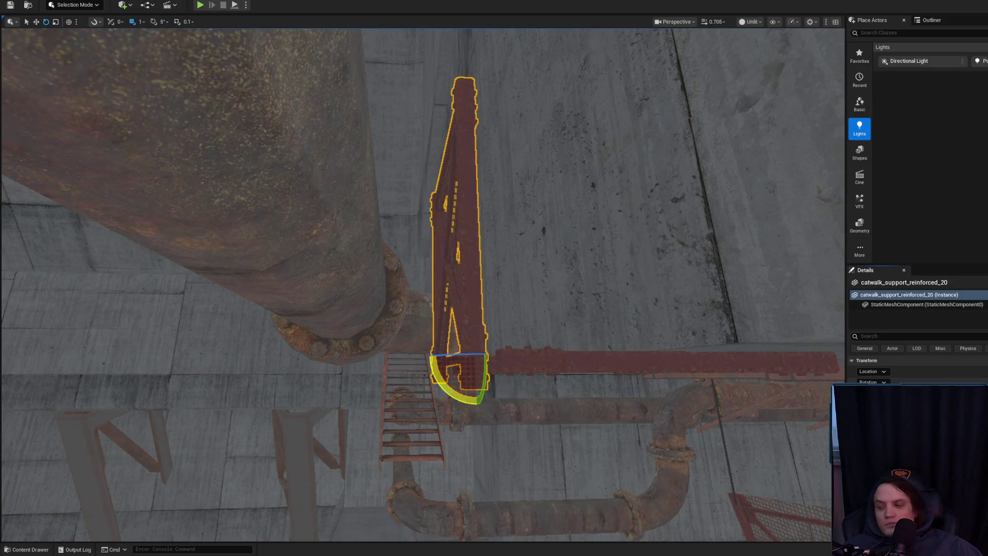
left_click_drag(335, 115, 370, 116)
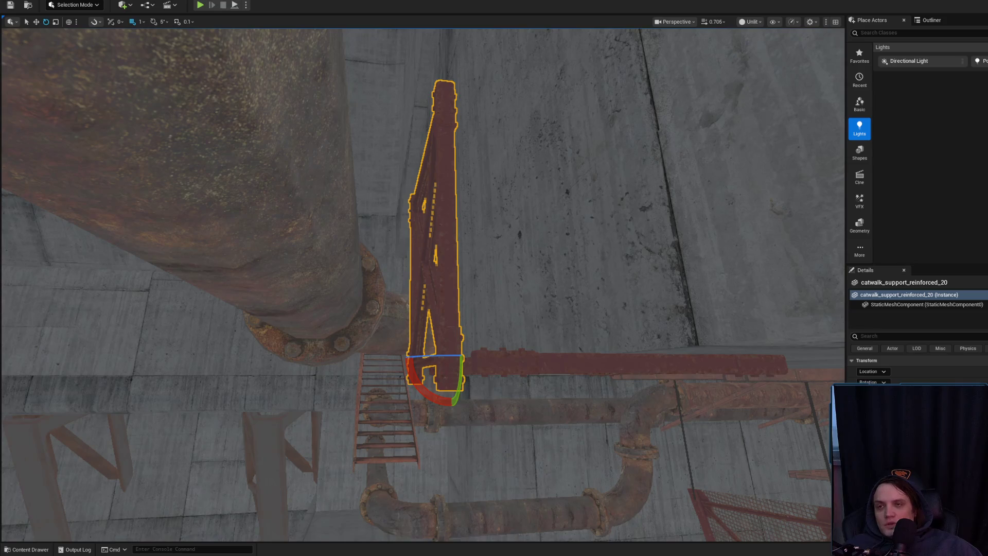
left_click_drag(360, 309, 387, 305)
left_click_drag(356, 369, 329, 377)
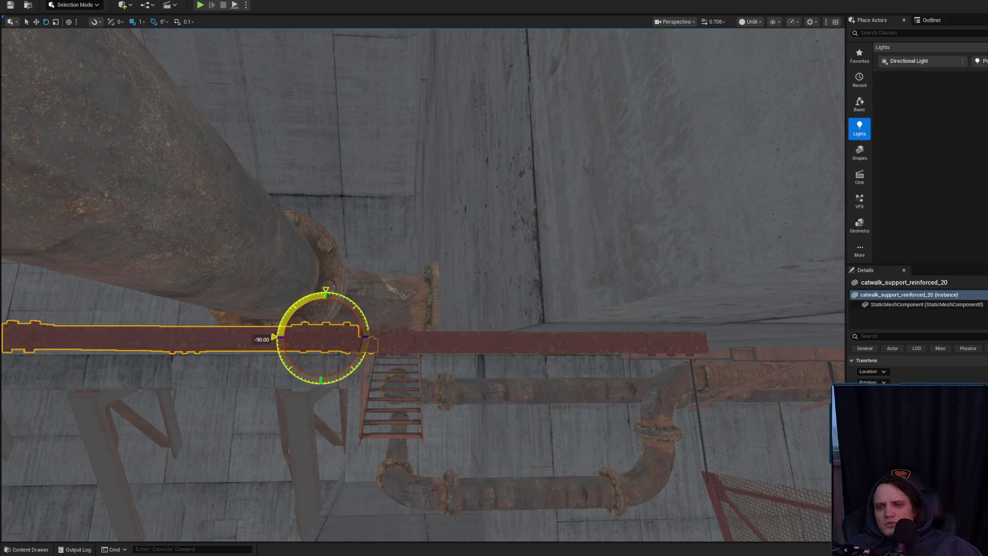
mouse_move(345, 323)
left_mouse_down()
mouse_move(532, 255)
mouse_move(515, 295)
mouse_move(491, 294)
mouse_move(591, 452)
mouse_move(566, 360)
left_mouse_up()
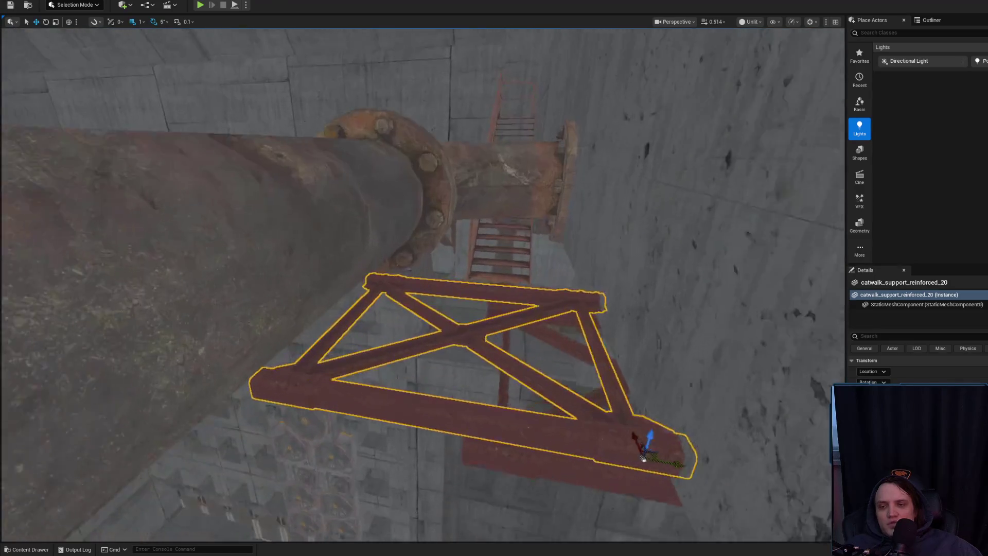
- Nudge the beam slightly left and preview it without editor outlines
key("ctrl+d")
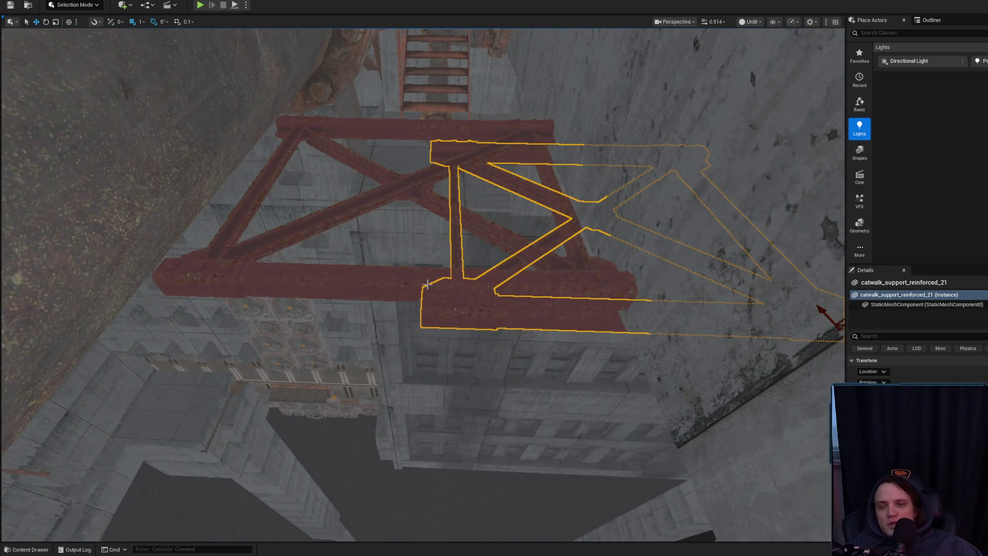
key("ctrl+z")
mouse_move(634, 297)
left_mouse_down()
mouse_move(591, 286)
mouse_move(607, 319)
mouse_move(666, 283)
mouse_move(599, 373)
mouse_move(99, 243)
mouse_move(264, 260)
mouse_move(238, 379)
mouse_move(188, 507)
mouse_move(221, 231)
mouse_move(353, 525)
mouse_move(354, 366)
left_mouse_up()
key("g")
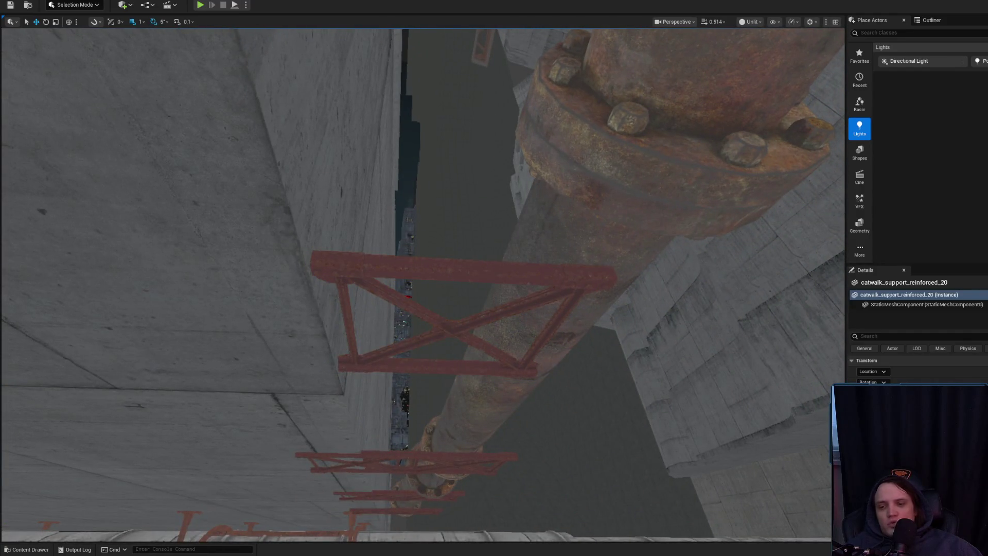
- Click through the smaller support beams, then focus catwalk_support_reinforced_20 under the pipe
left_click(488, 456)
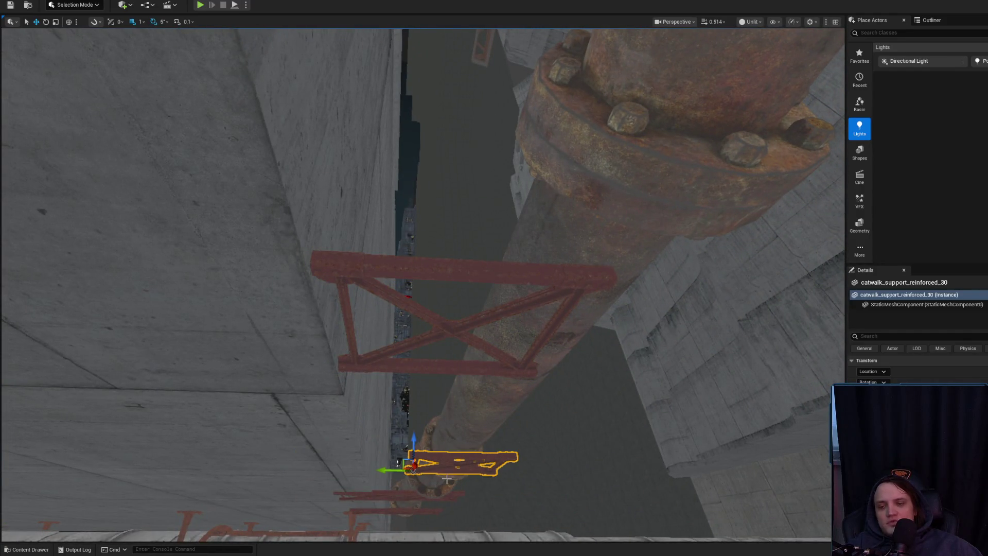
left_click(394, 495)
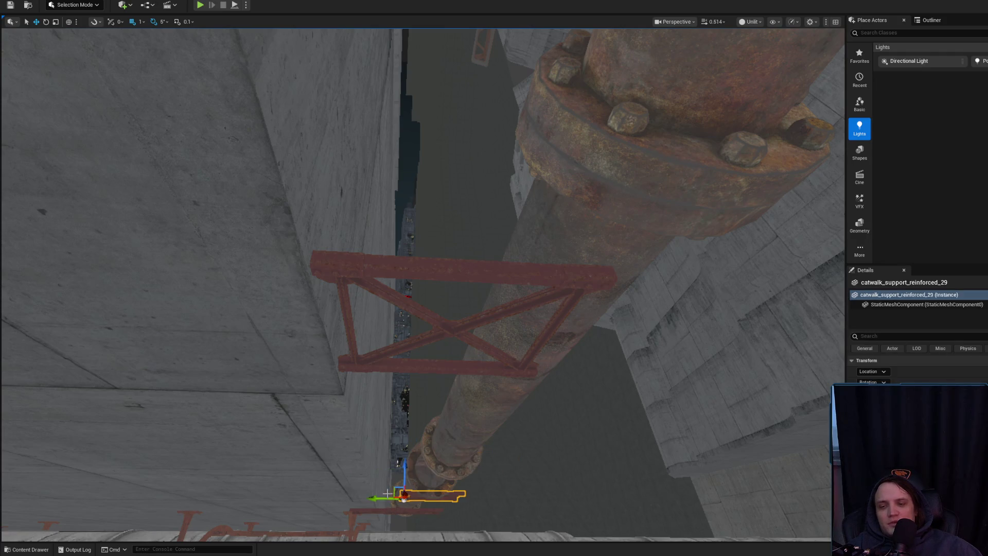
left_click(371, 512)
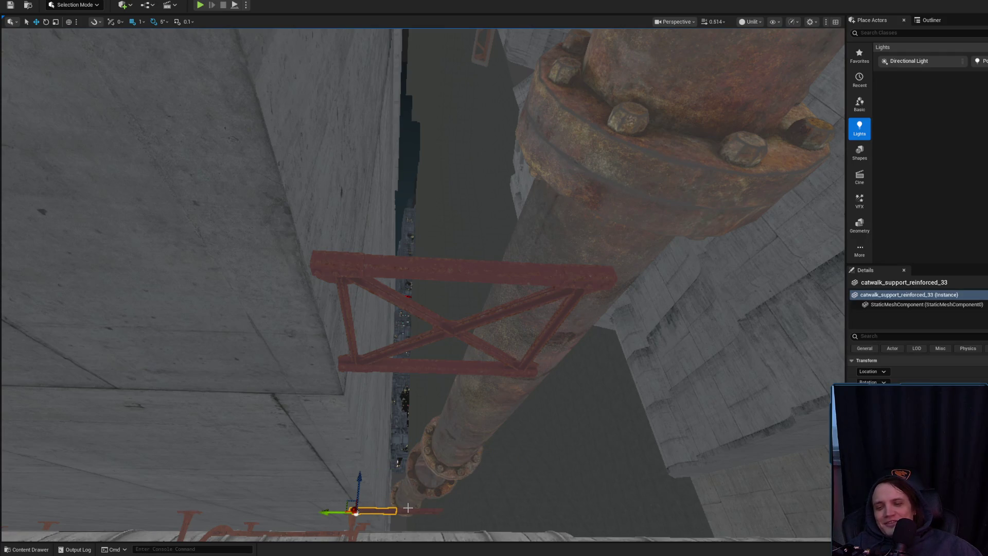
left_click(432, 273)
key("f")
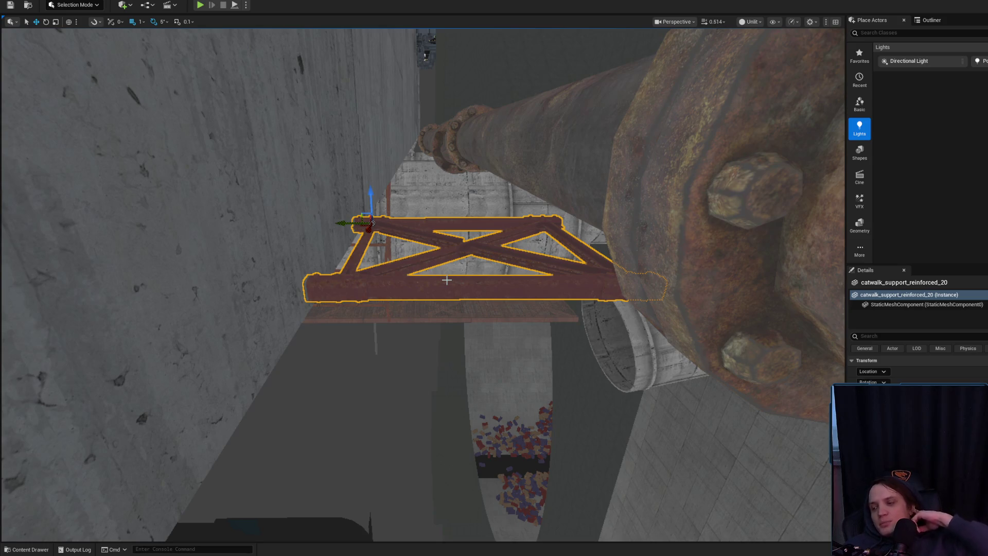
- Orbit around the catwalk truss to view it face-on and from the side
left_click_drag(447, 280, 447, 280)
left_click(270, 234)
left_click_drag(553, 241, 604, 289)
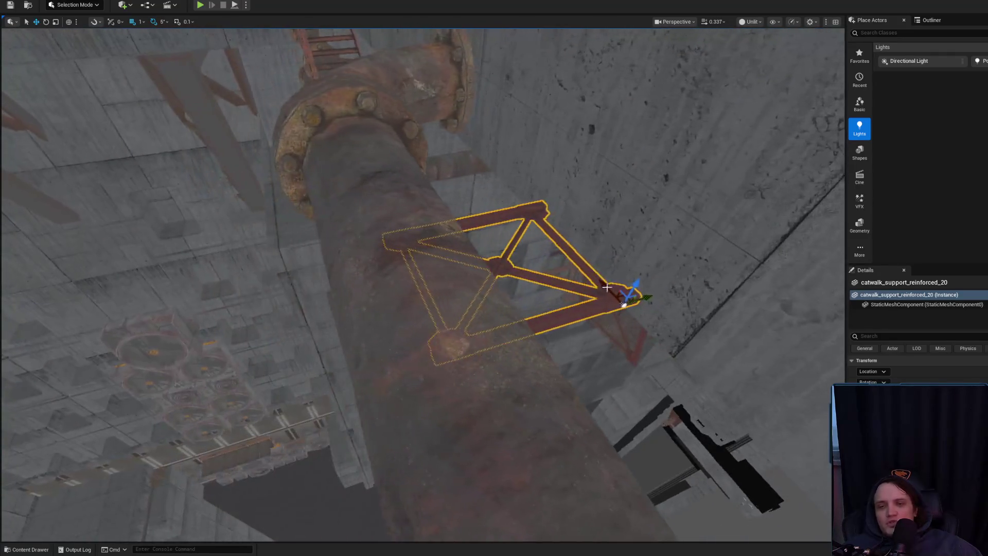
left_click_drag(398, 317, 398, 316)
left_click_drag(379, 222, 380, 221)
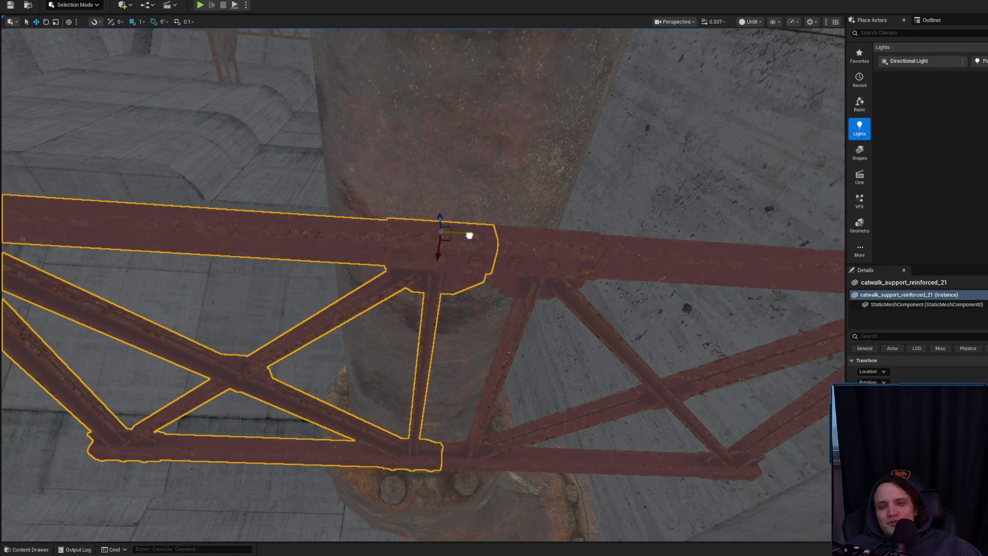
key("Escape")
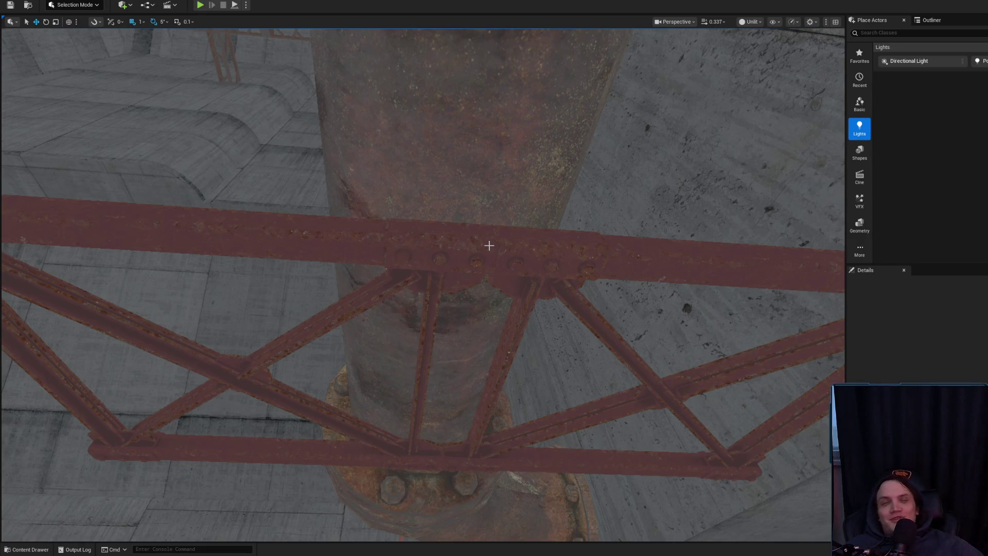
- Select two truss beam segments and raise them slightly on Z
left_click_drag(489, 246, 489, 245)
left_click(489, 245)
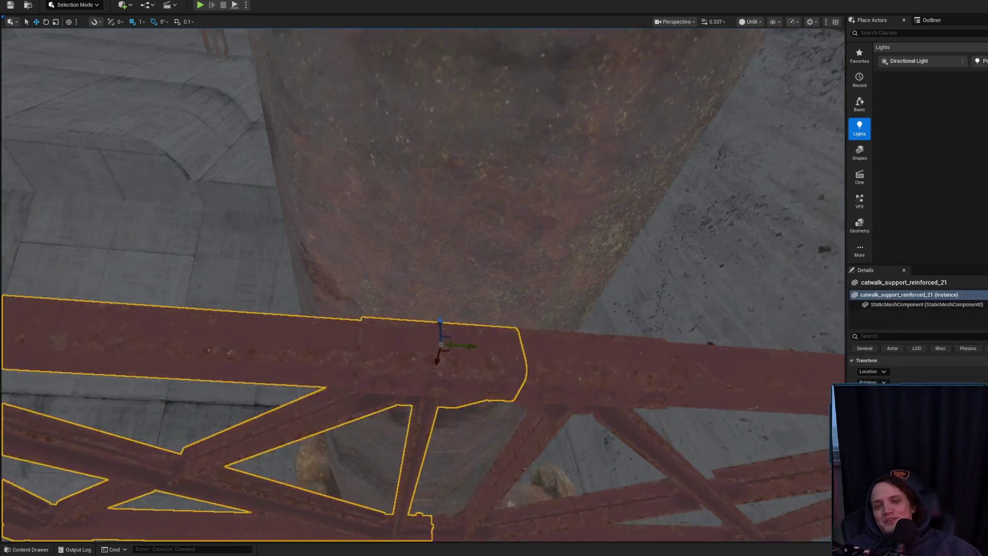
key("f")
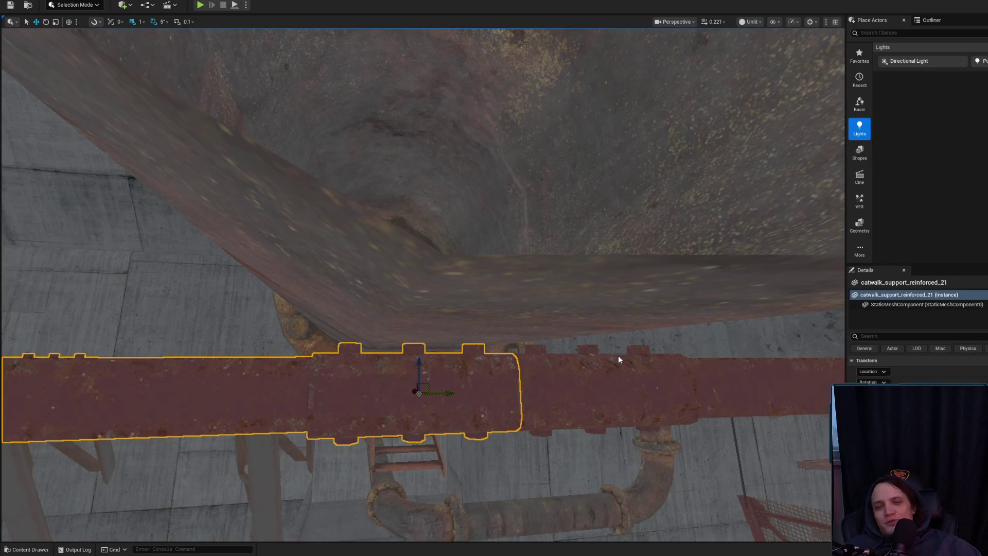
left_click(618, 358, "ctrl")
key("f")
left_click_drag(774, 299, 741, 340)
key("Escape")
- Slide the right-hand truss left along the rusty pipe
left_click_drag(457, 274, 509, 296)
left_click(375, 250)
left_click(403, 325, "ctrl")
left_click(411, 324, "ctrl")
left_click_drag(267, 374, 235, 377)
key("Escape")
- Select both red trusses and orbit to review them beside the pipe
mouse_move(335, 326)
left_mouse_down()
mouse_move(350, 296)
mouse_move(343, 324)
left_mouse_up()
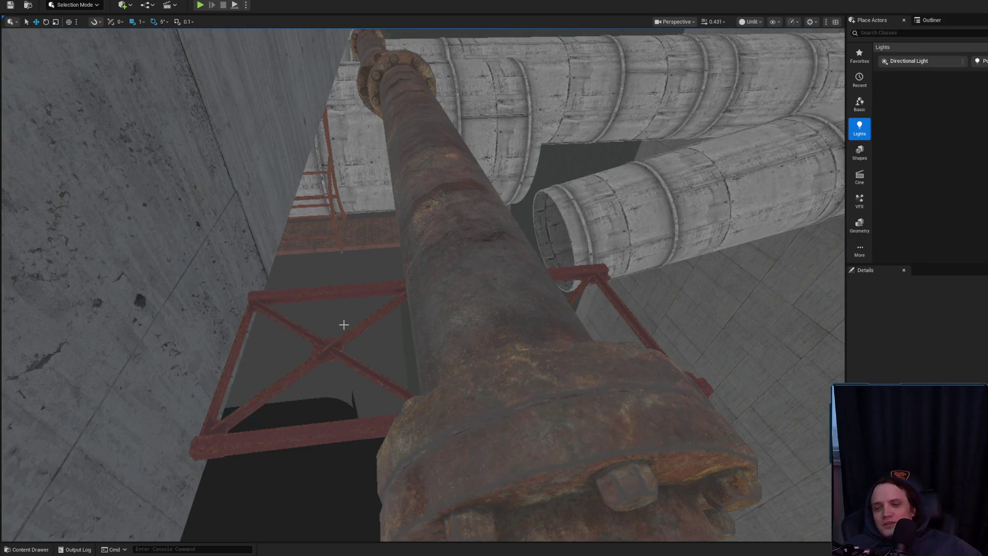
left_click_drag(343, 324, 393, 285)
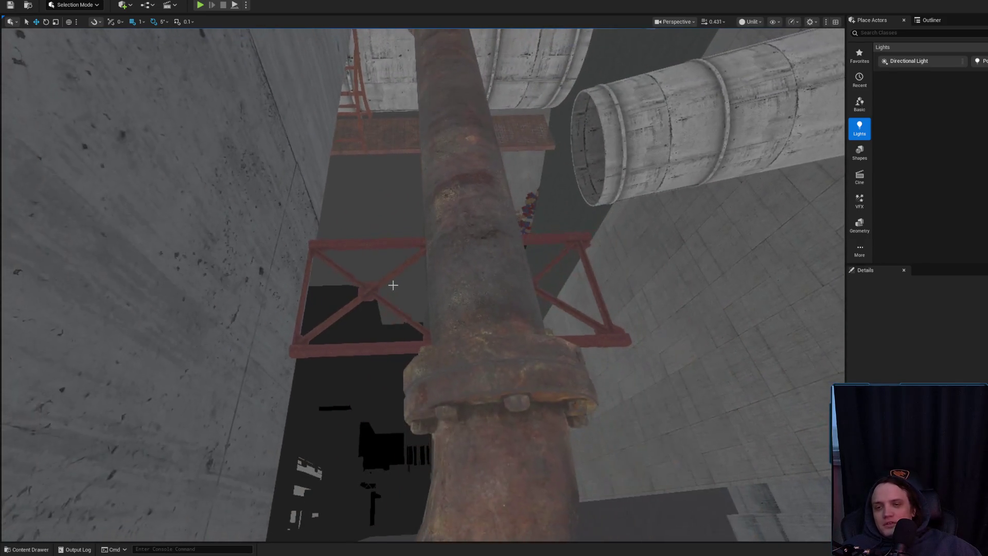
left_click(433, 309)
left_click(534, 286, "ctrl")
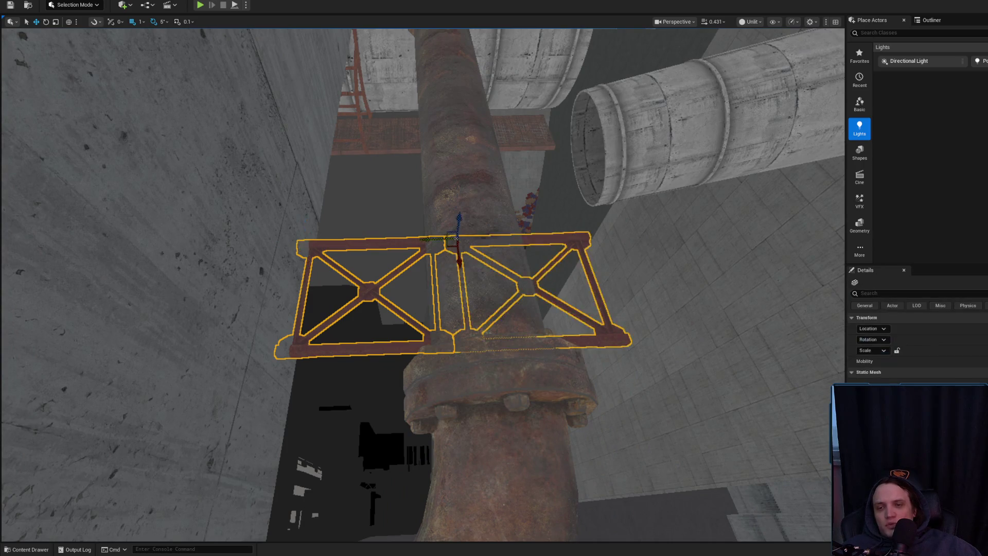
key("f")
scroll(459, 249, "up", 4)
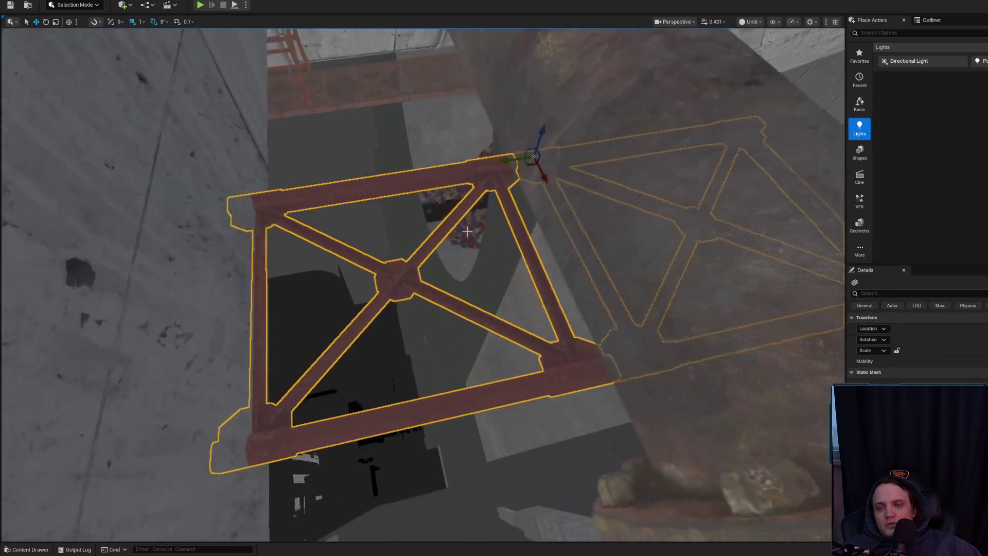
mouse_move(492, 180)
left_mouse_down()
mouse_move(360, 234)
mouse_move(474, 256)
left_mouse_up()
key("Escape")
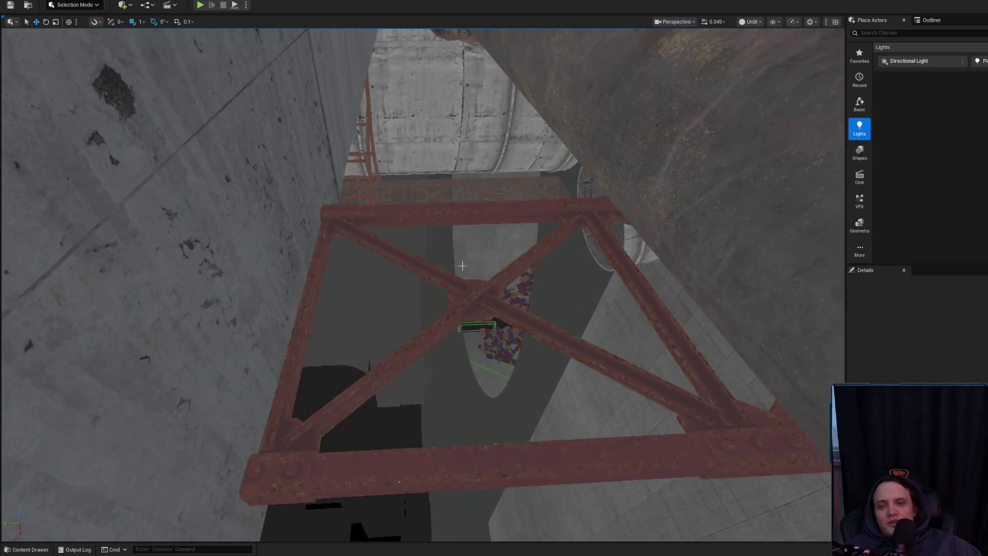
left_click(464, 301)
left_click_drag(465, 301, 483, 345)
key("f")
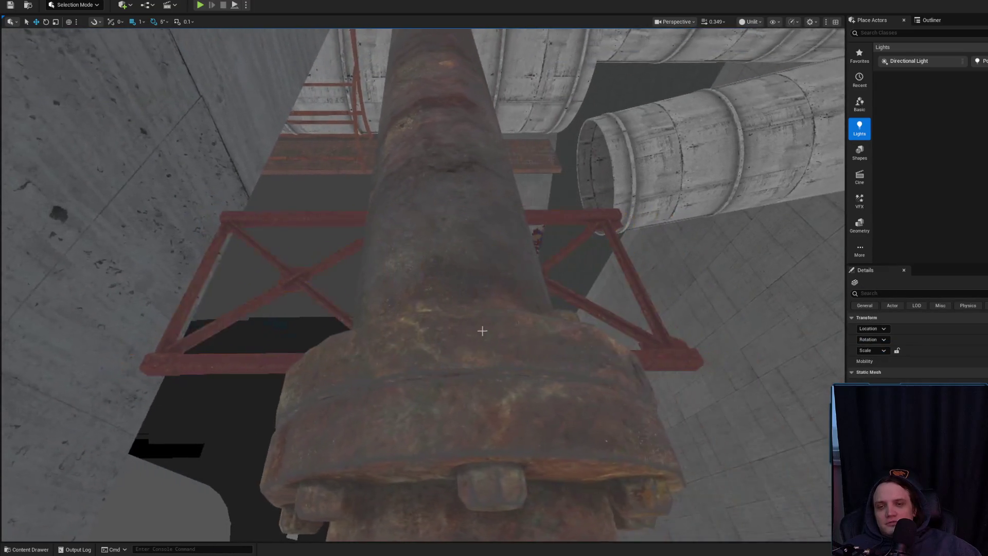
left_click_drag(450, 226, 217, 5)
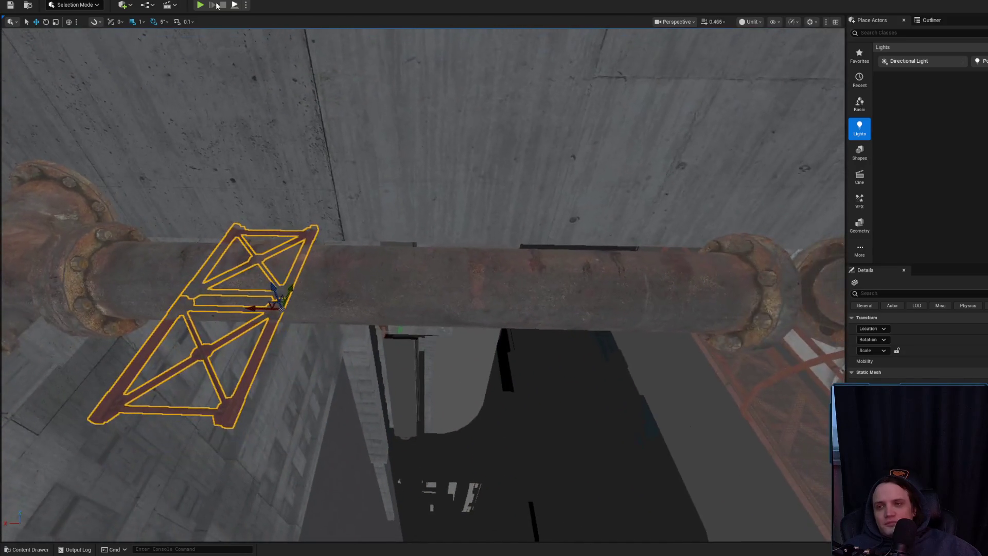
left_click(142, 22)
- Set grid snapping to 10 and slide the trusses along the pipe, right then left
left_click(161, 70)
mouse_move(256, 312)
left_mouse_down()
mouse_move(637, 331)
mouse_move(388, 263)
mouse_move(391, 308)
mouse_move(376, 353)
mouse_move(453, 194)
mouse_move(472, 195)
mouse_move(453, 288)
mouse_move(400, 279)
mouse_move(506, 307)
mouse_move(518, 332)
left_mouse_up()
left_click(371, 368)
left_click(408, 278, "ctrl")
left_click(506, 307)
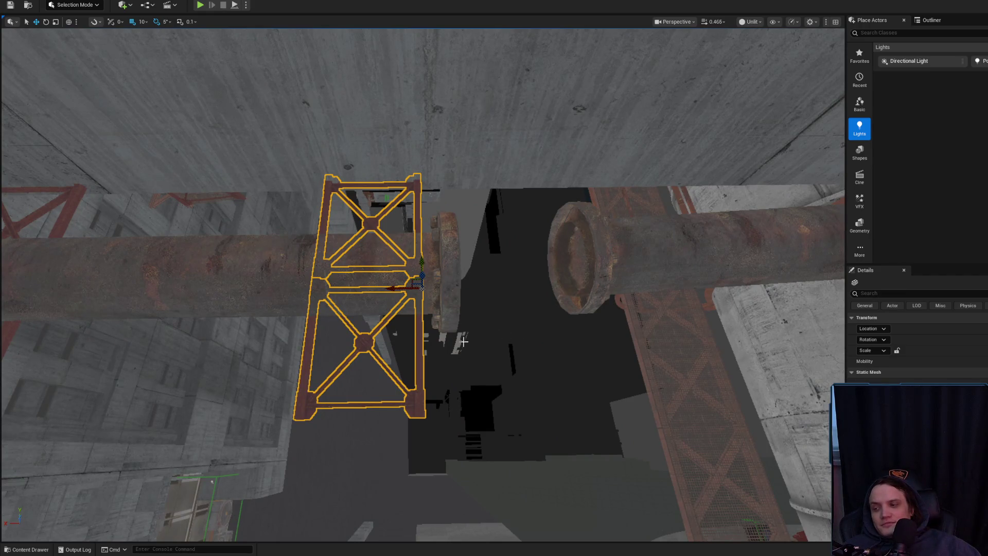
left_click_drag(467, 330, 467, 331)
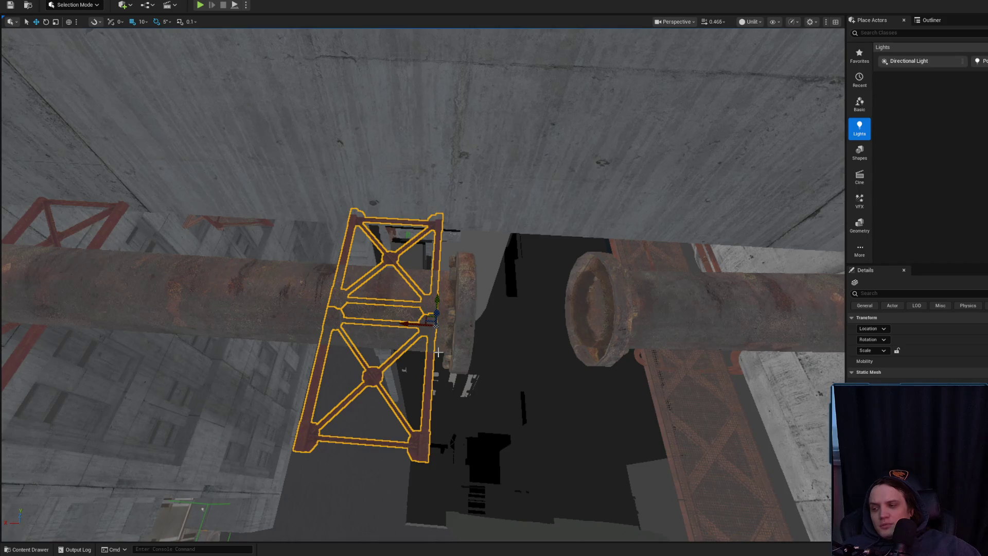
left_click_drag(456, 369, 455, 369)
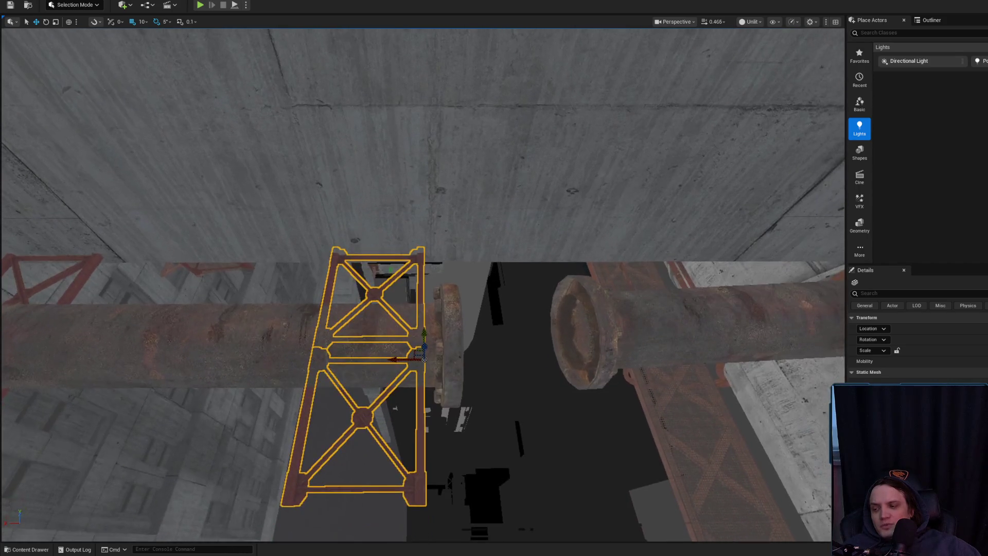
scroll(354, 386, "up", 2)
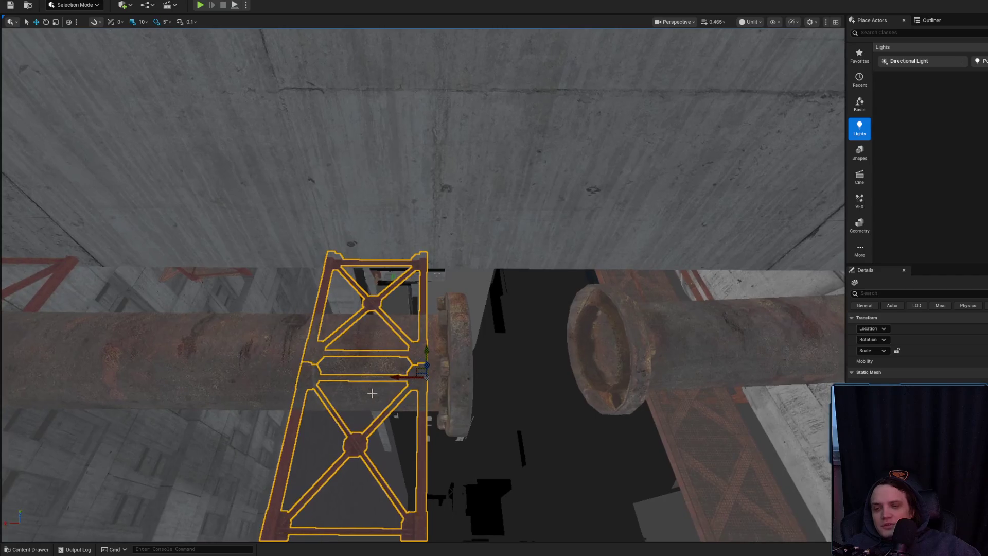
left_click_drag(393, 374, 379, 366)
- Select the other truss support and its adjacent panel, viewing them from several angles
left_click(448, 375)
mouse_move(448, 375)
left_mouse_down()
mouse_move(441, 392)
mouse_move(452, 375)
left_mouse_up()
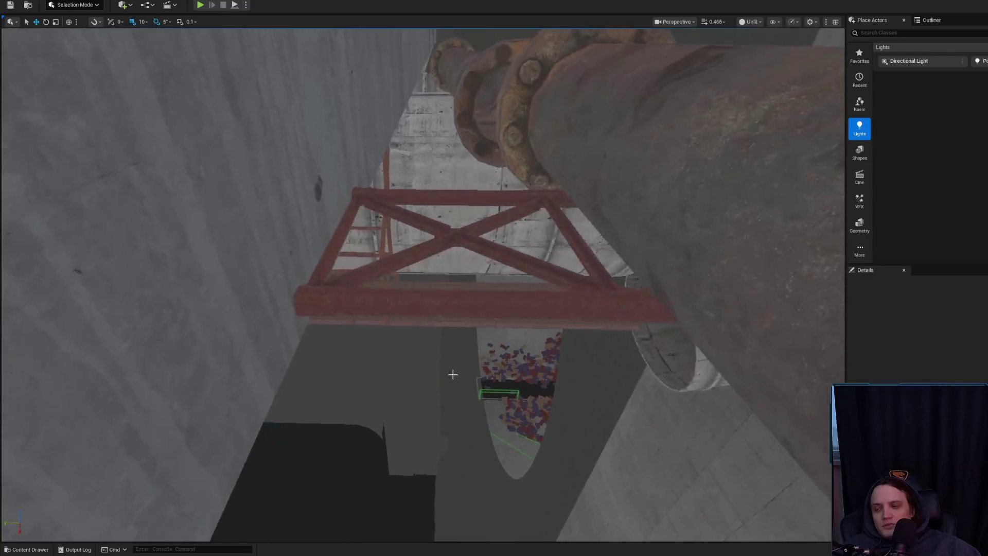
left_click(351, 299)
left_click_drag(351, 298, 352, 299)
left_click_drag(249, 332, 249, 332)
left_click(249, 332)
left_click(216, 360, "ctrl")
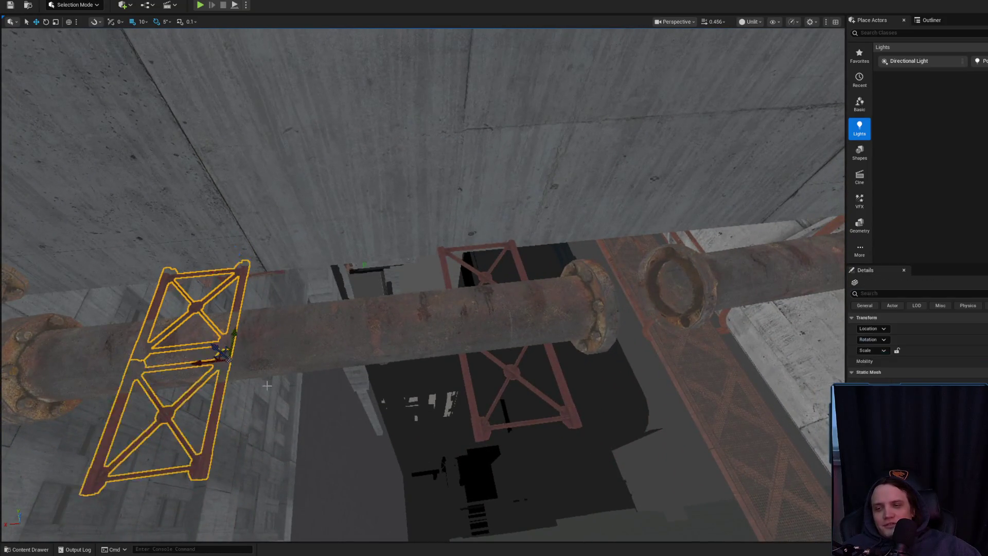
left_click_drag(216, 360, 216, 360)
left_click_drag(359, 387, 359, 388)
mouse_move(439, 418)
left_mouse_down()
mouse_move(454, 394)
mouse_move(425, 352)
mouse_move(425, 378)
mouse_move(384, 373)
mouse_move(384, 357)
mouse_move(417, 343)
mouse_move(422, 303)
mouse_move(401, 355)
mouse_move(411, 324)
left_mouse_up()
- Select the upper and lower red supports together and view them from beneath
left_click(425, 353)
left_click(384, 316)
left_click(398, 367, "ctrl")
mouse_move(411, 208)
left_mouse_down()
mouse_move(416, 254)
mouse_move(394, 274)
mouse_move(452, 272)
left_mouse_up()
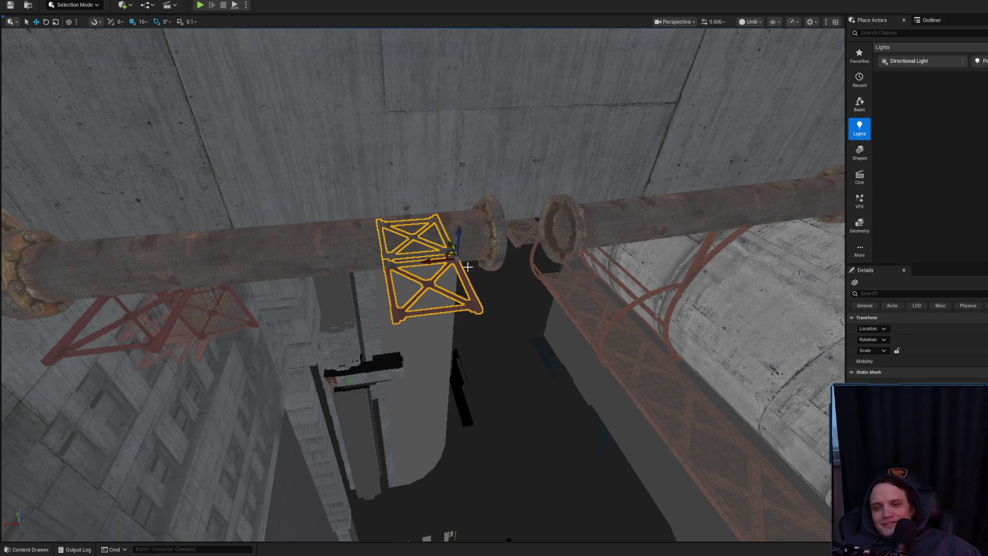
- Select the two red trusses beside the rusty pipe near its flange
left_click_drag(452, 272, 452, 273)
left_click(372, 281)
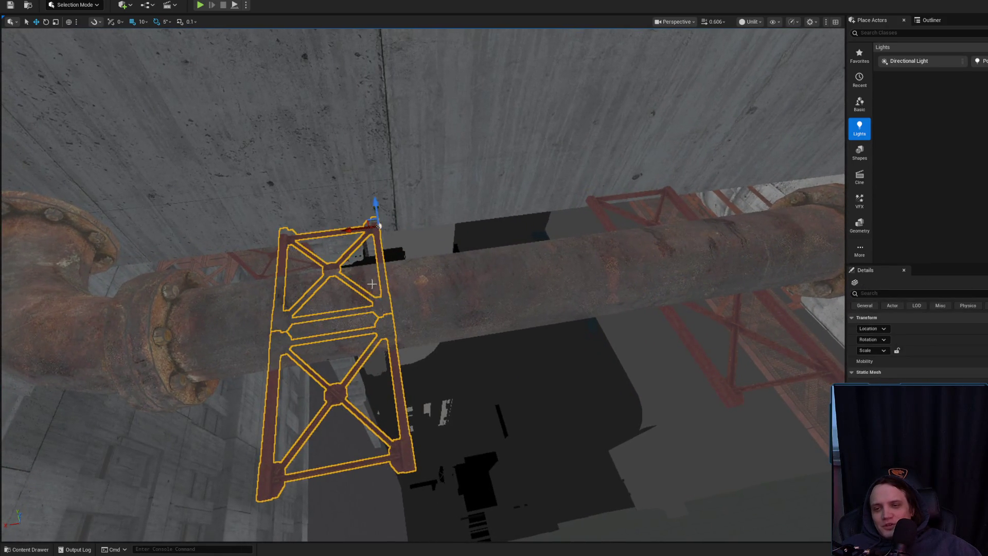
left_click_drag(343, 235, 343, 235)
left_click_drag(451, 374, 451, 374)
left_click(410, 389)
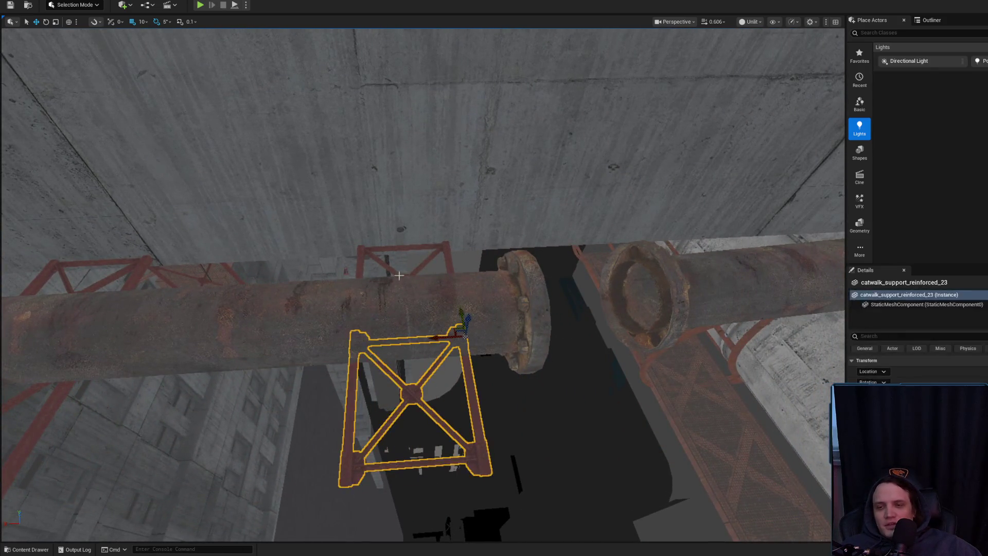
left_click(392, 268, "ctrl")
left_click_drag(420, 250, 420, 250)
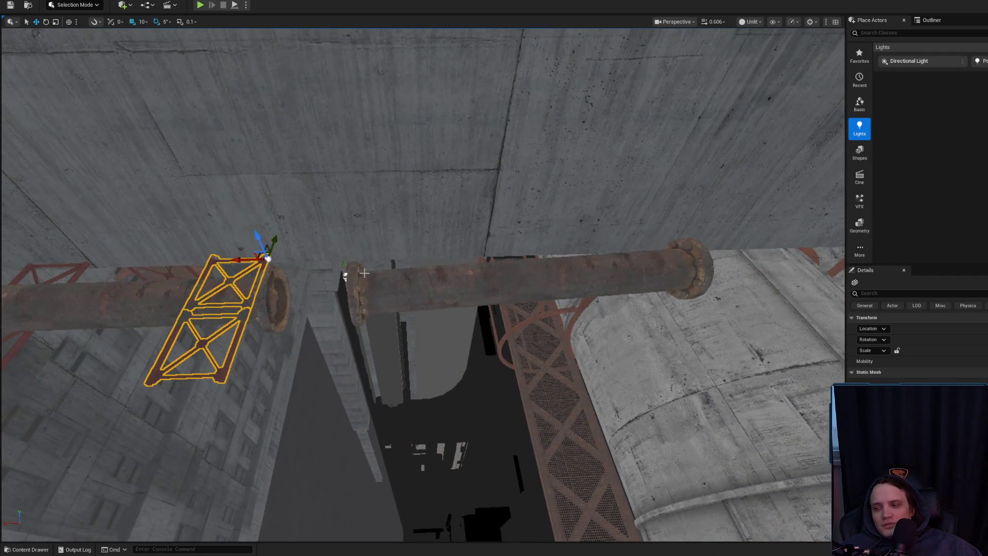
- Slide the truss to the right along the rusty pipe
left_click_drag(239, 256, 377, 256)
scroll(401, 353, "up", 3)
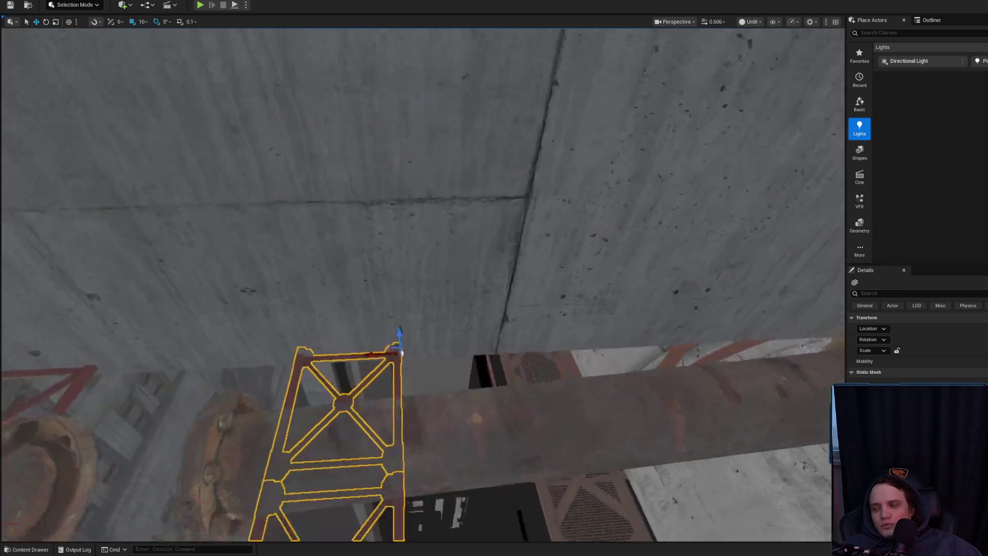
scroll(401, 353, "up", 2)
scroll(344, 297, "up", 2)
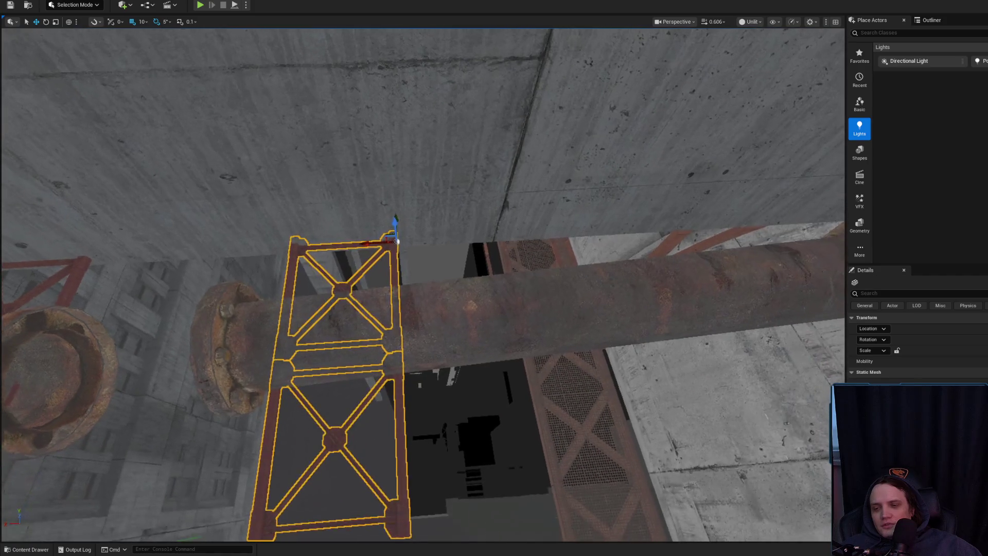
left_click_drag(374, 242, 379, 243)
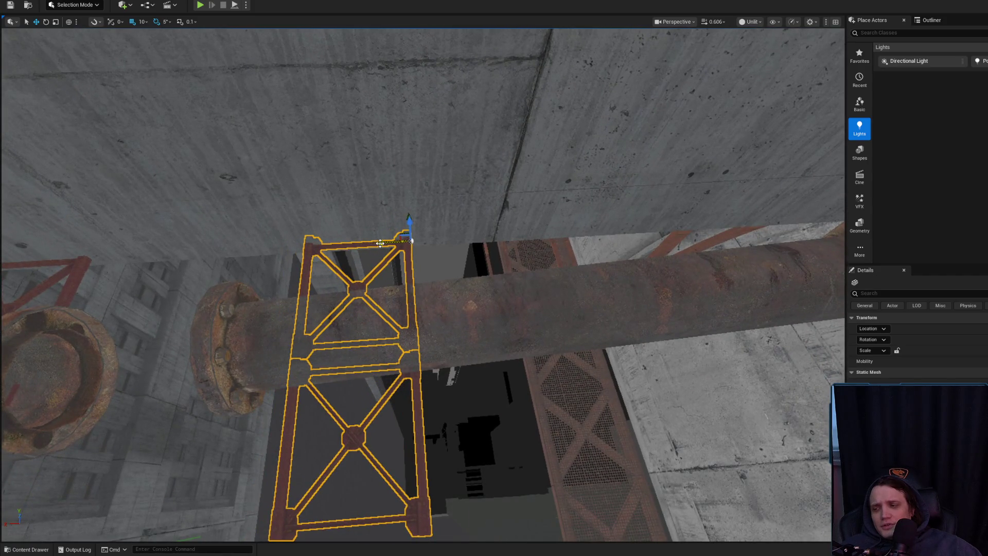
- Orbit out to view the truss and pipe diagonally, then select the rusty pipe segment
mouse_move(364, 286)
left_mouse_down()
mouse_move(314, 306)
mouse_move(398, 261)
mouse_move(391, 268)
mouse_move(571, 270)
mouse_move(555, 280)
mouse_move(622, 290)
left_mouse_up()
scroll(360, 280, "up", 2)
left_click(526, 275)
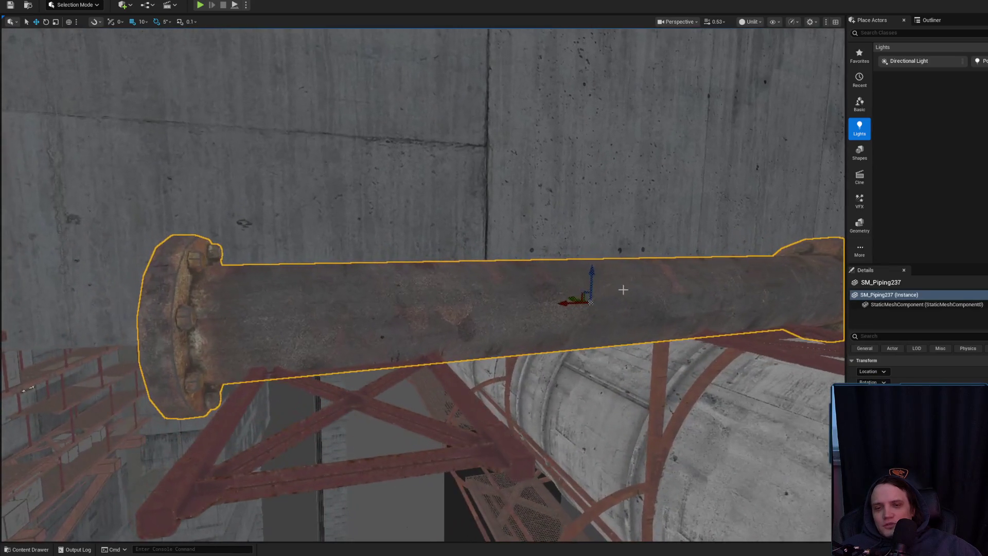
- Look along the rusty pipe from its flange and select SM_Piping237
mouse_move(347, 304)
left_mouse_down()
mouse_move(396, 313)
mouse_move(361, 329)
mouse_move(374, 284)
left_mouse_up()
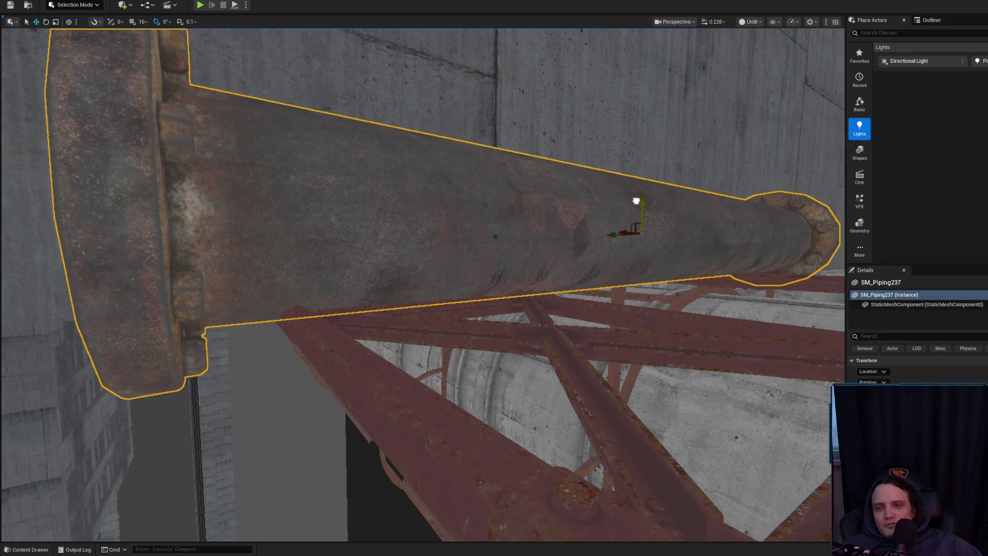
left_click_drag(636, 200, 632, 194)
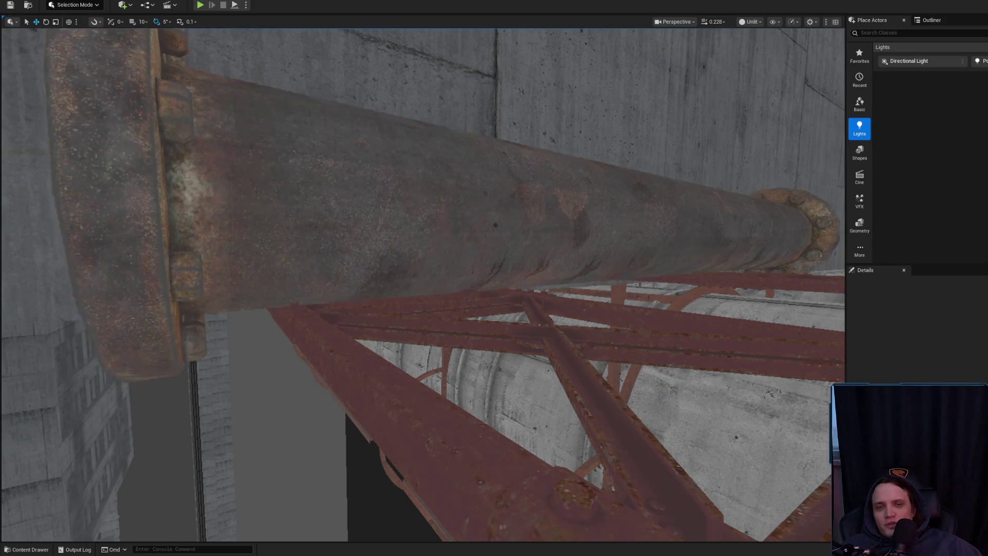
key("Escape")
mouse_move(637, 201)
left_mouse_down()
mouse_move(637, 185)
mouse_move(637, 201)
left_mouse_up()
left_click_drag(600, 241, 600, 175)
left_click_drag(565, 235, 565, 235)
left_click(422, 238)
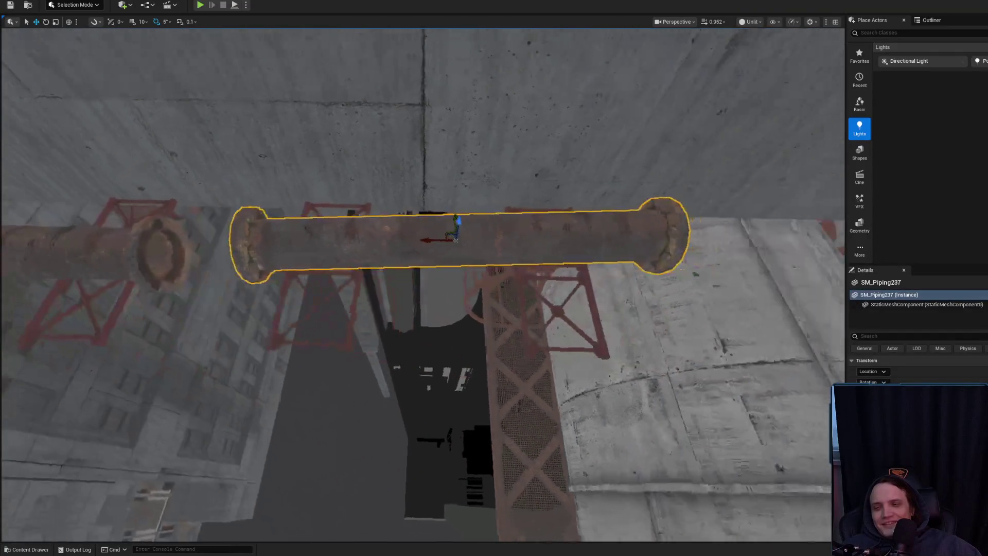
left_click_drag(377, 233, 395, 154)
- Slide SM_Piping237 sideways along one axis and adjust its transform mode
key("e")
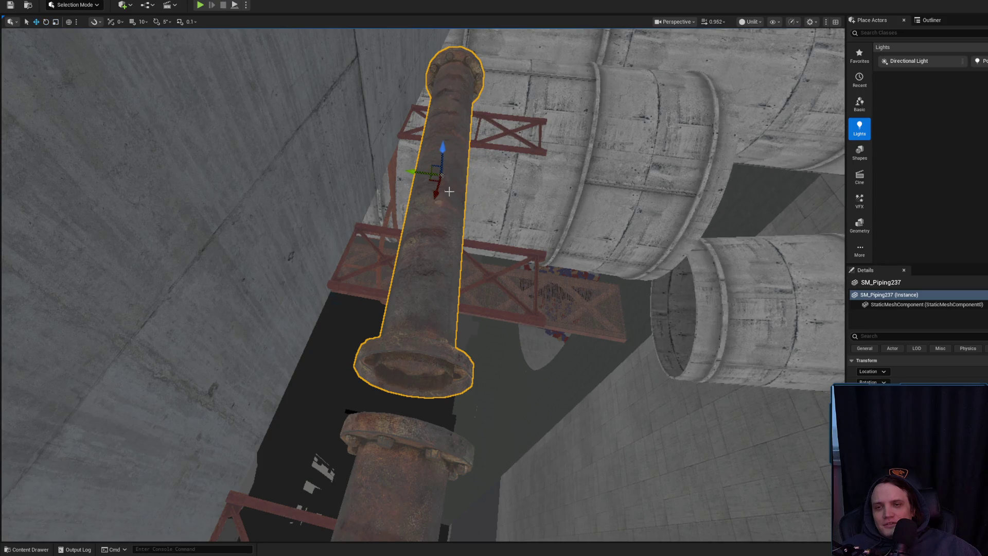
mouse_move(437, 198)
left_mouse_down()
mouse_move(467, 192)
mouse_move(467, 235)
mouse_move(495, 199)
mouse_move(458, 185)
mouse_move(432, 232)
mouse_move(453, 252)
mouse_move(442, 241)
mouse_move(463, 195)
mouse_move(471, 262)
left_mouse_up()
key("e")
key("r")
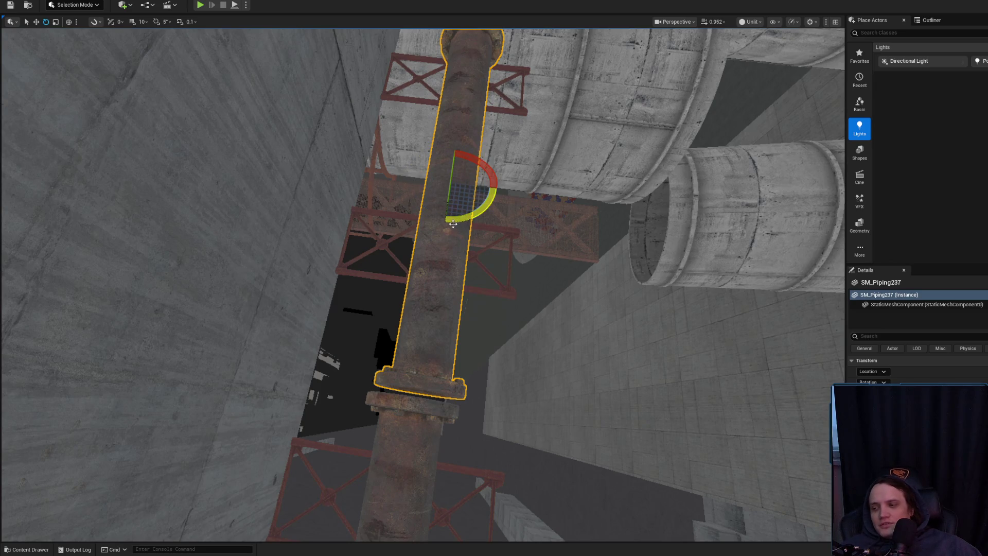
key("r")
mouse_move(471, 262)
left_mouse_down()
mouse_move(466, 296)
mouse_move(436, 287)
mouse_move(453, 257)
mouse_move(492, 291)
left_mouse_up()
- Reselect SM_Piping237 and check it from a steep close angle along the pipe
key("Escape")
left_click(397, 266)
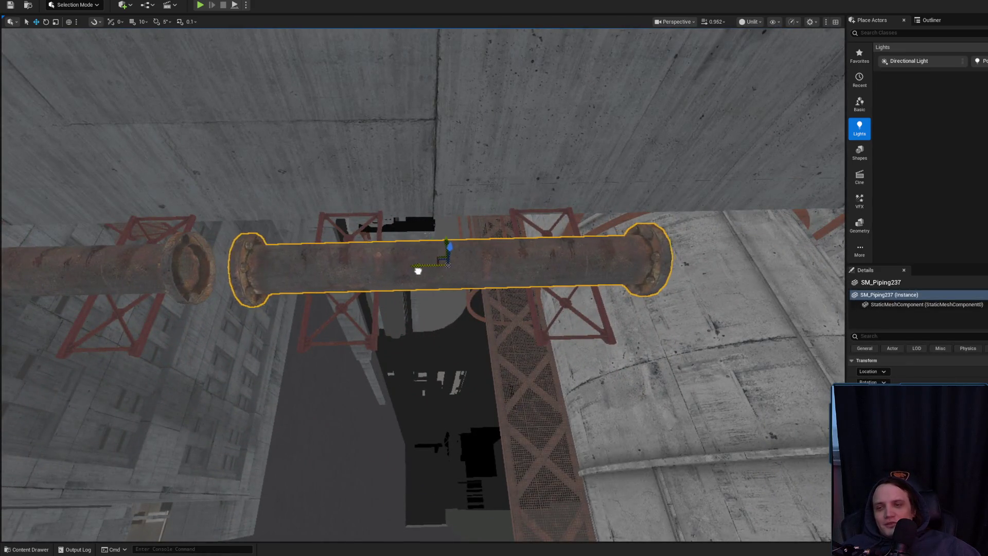
key("Escape")
mouse_move(425, 277)
left_mouse_down()
mouse_move(411, 359)
mouse_move(434, 330)
mouse_move(322, 369)
left_mouse_up()
left_click(360, 247)
mouse_move(360, 247)
left_mouse_down()
mouse_move(360, 268)
mouse_move(546, 241)
left_mouse_up()
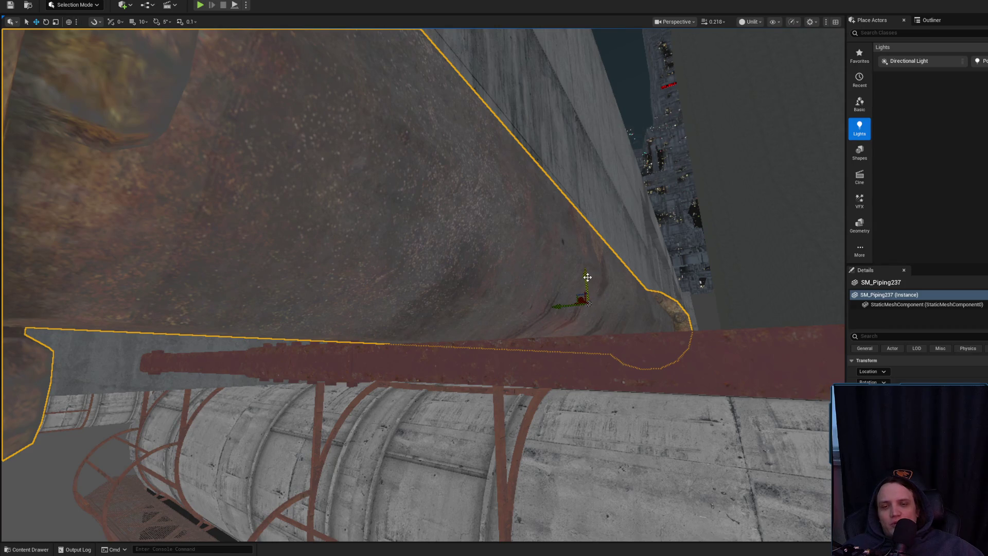
left_click_drag(448, 292, 593, 395)
mouse_move(386, 308)
left_mouse_down()
mouse_move(386, 268)
mouse_move(383, 291)
left_mouse_up()
key("Escape")
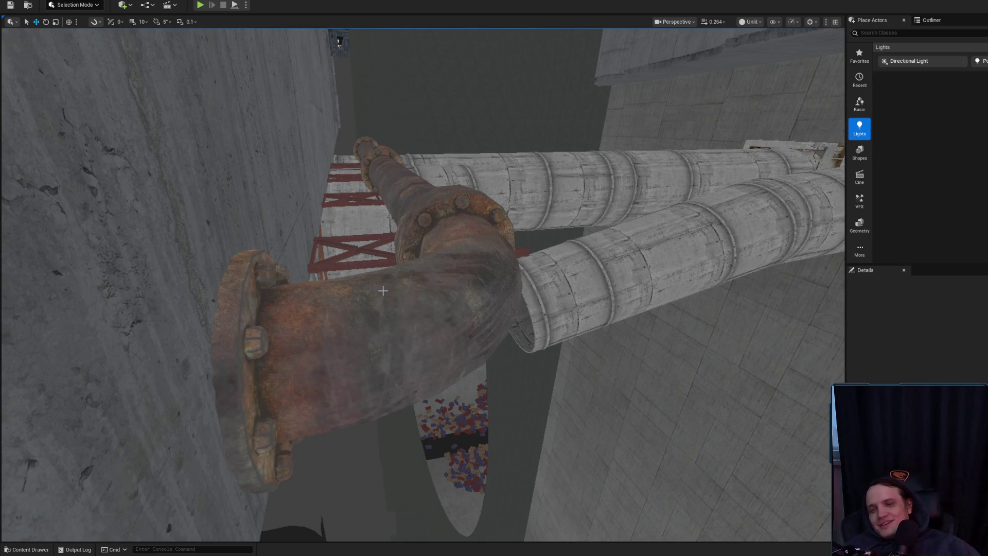
left_click_drag(376, 302, 377, 302)
left_click_drag(355, 341, 355, 340)
left_click(355, 340)
mouse_move(330, 251)
left_mouse_down()
mouse_move(330, 227)
mouse_move(349, 227)
left_mouse_up()
mouse_move(398, 255)
left_mouse_down()
mouse_move(410, 269)
mouse_move(461, 249)
mouse_move(450, 247)
mouse_move(400, 434)
left_mouse_up()
key("Escape")
left_click_drag(494, 255, 494, 255)
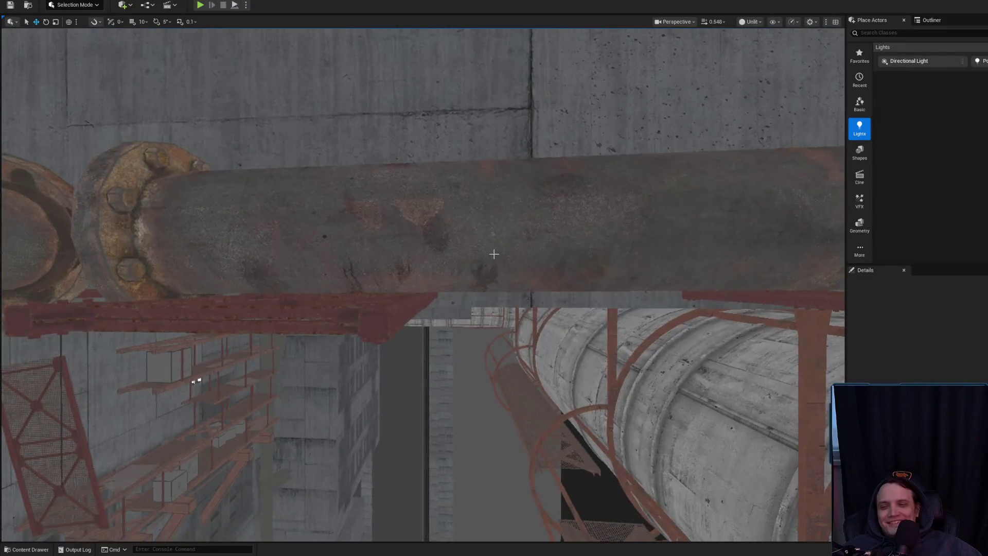
left_click(494, 255)
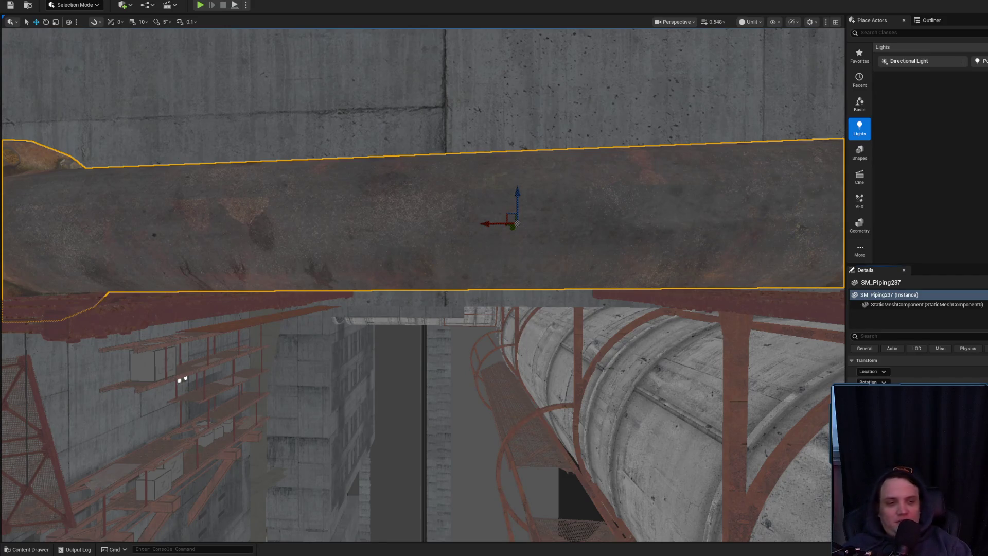
left_click_drag(552, 278, 736, 330)
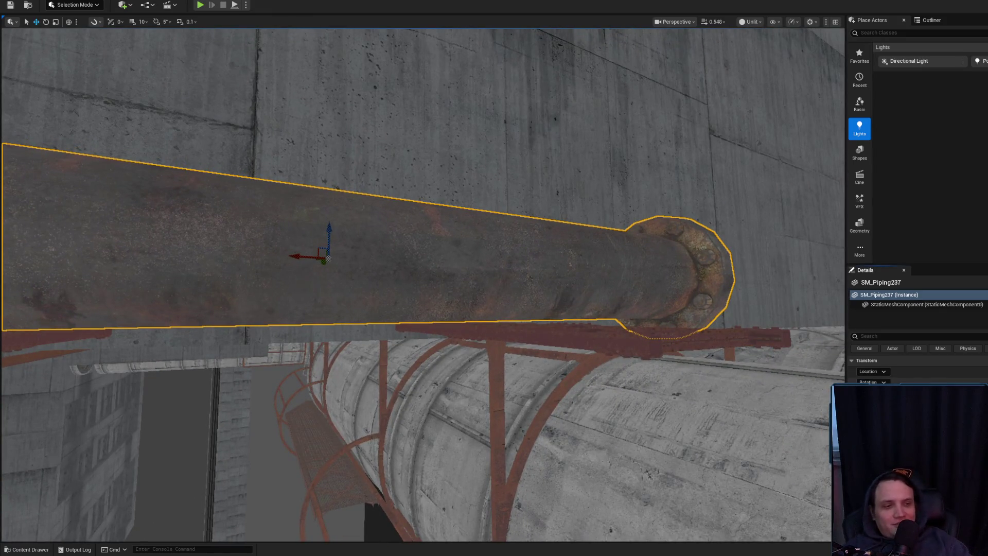
left_click_drag(677, 395, 153, 353)
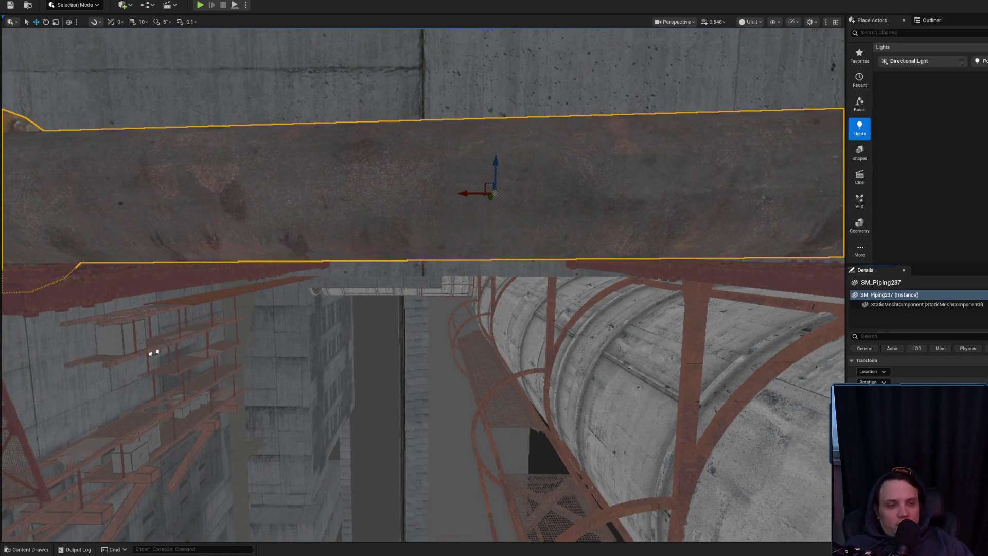
left_click_drag(745, 268, 803, 226)
mouse_move(414, 291)
left_mouse_down()
mouse_move(371, 267)
mouse_move(608, 316)
mouse_move(407, 288)
left_mouse_up()
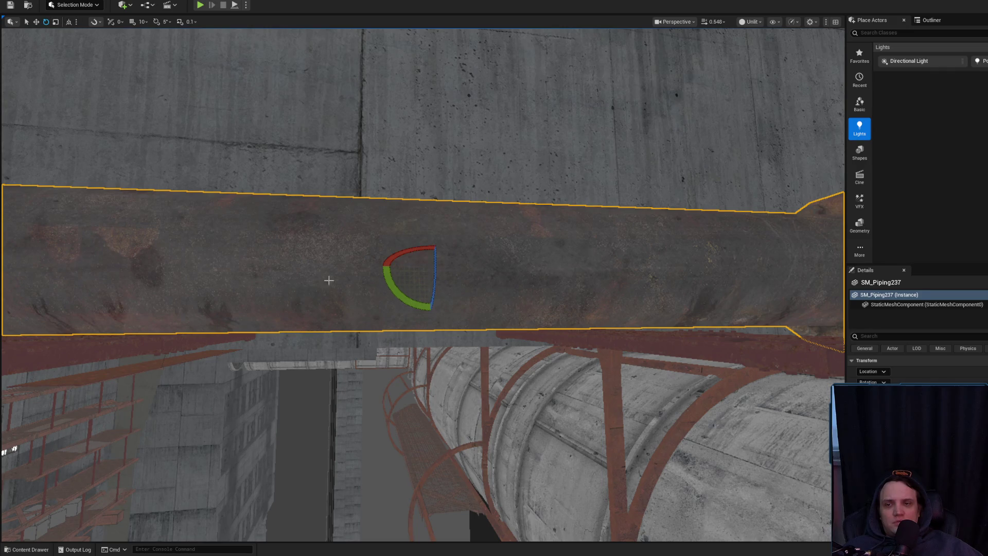
left_click_drag(399, 297, 430, 311)
key("ctrl+z")
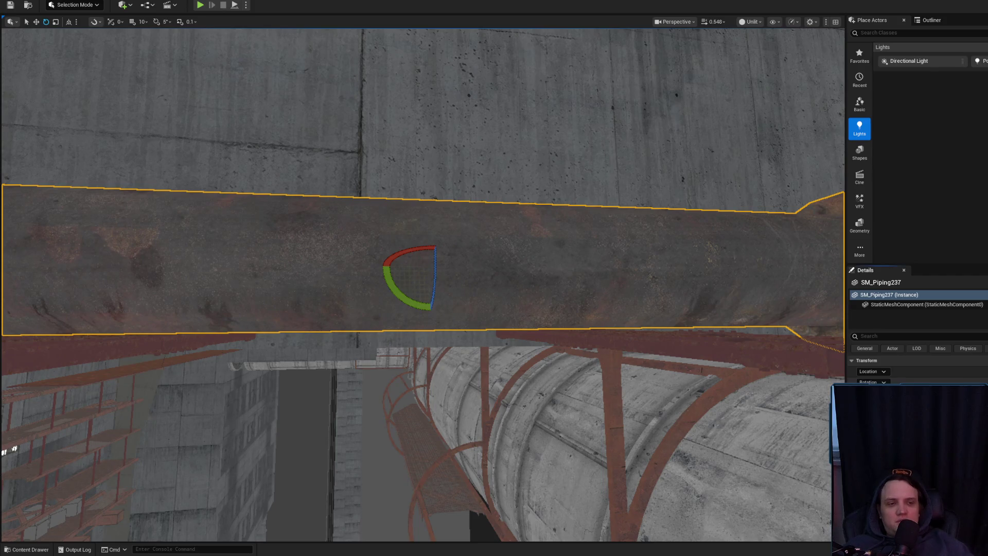
left_click_drag(422, 278, 422, 216)
- Tilt SM_Piping237 about -4.89° and slide it to the left
scroll(67, 47, "down", 5)
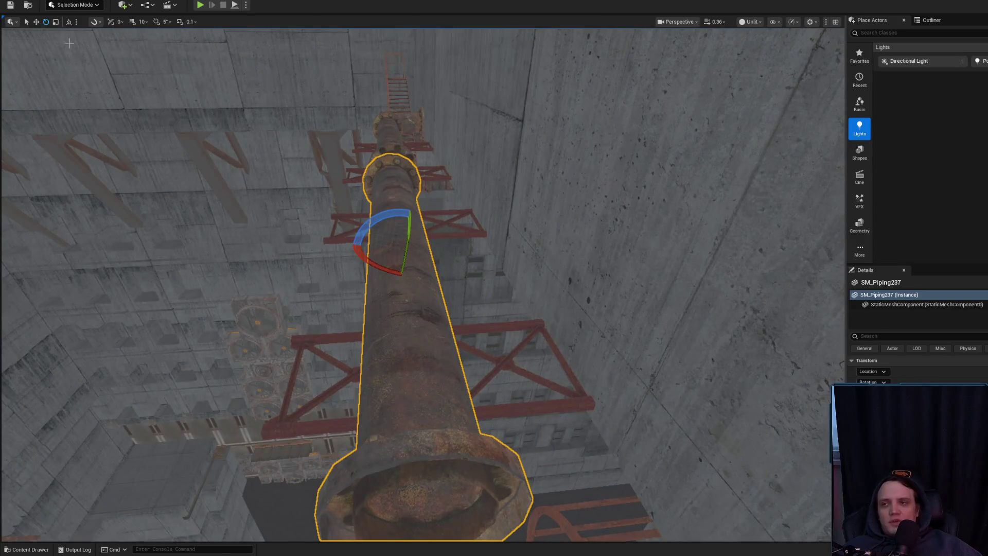
left_click_drag(310, 213, 330, 236)
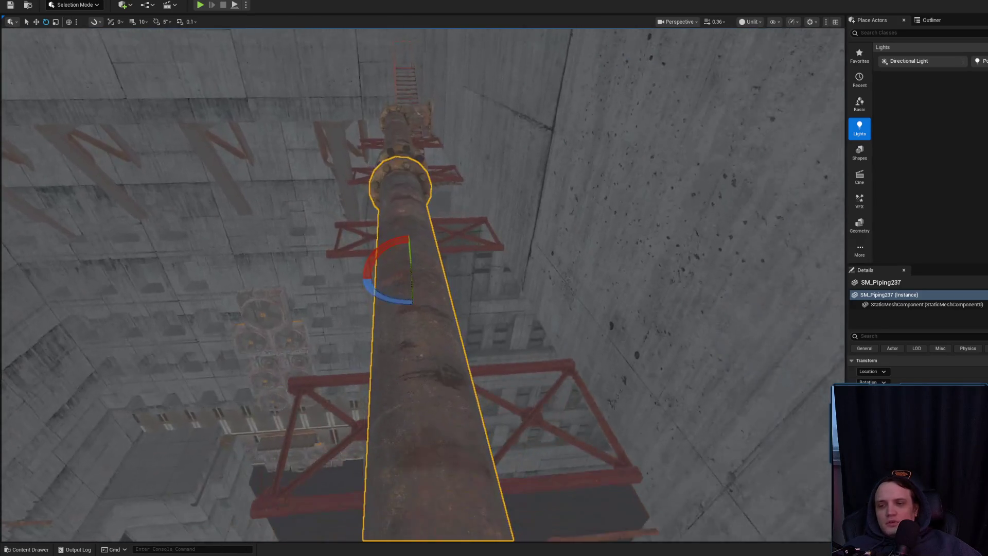
mouse_move(404, 258)
left_mouse_down()
mouse_move(420, 292)
mouse_move(467, 276)
mouse_move(436, 315)
left_mouse_up()
key("w")
left_click_drag(464, 279, 430, 267)
- Frame SM_Piping237 close up and lower it slightly
key("Escape")
left_click(401, 309)
key("f")
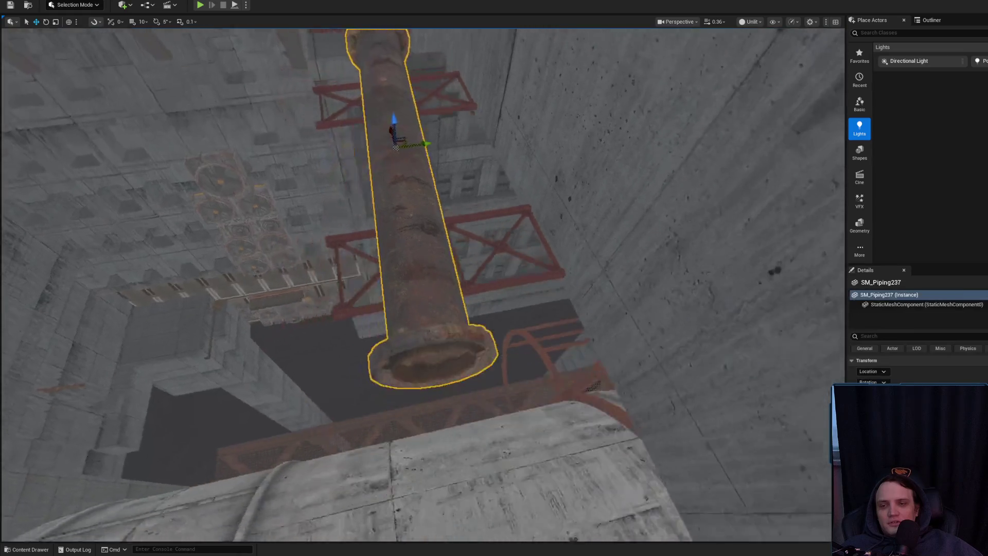
scroll(422, 283, "down", 2)
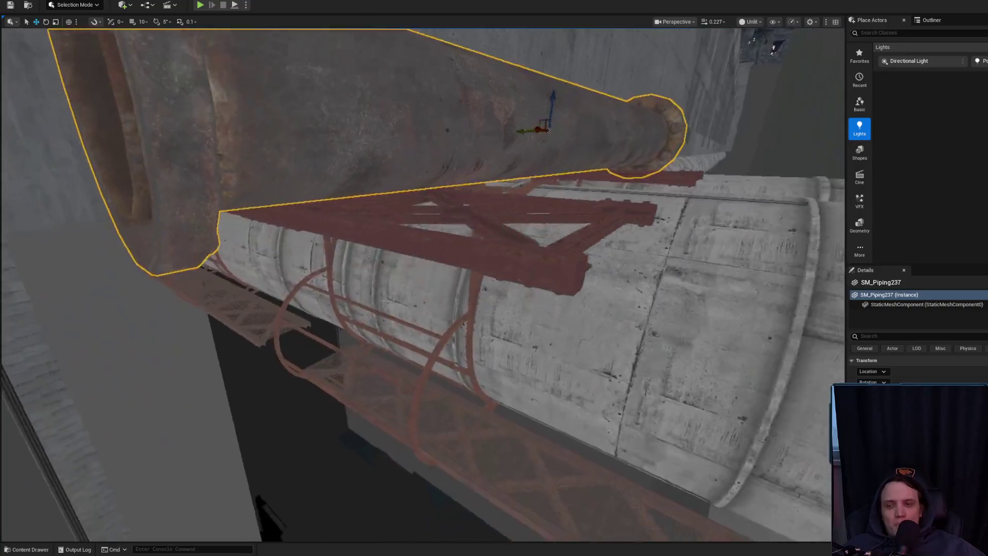
left_click_drag(391, 278, 405, 271)
left_click_drag(570, 192, 578, 196)
left_click_drag(532, 218, 538, 218)
- Orbit around SM_Piping237 to inspect its flange closely from below
key("Escape")
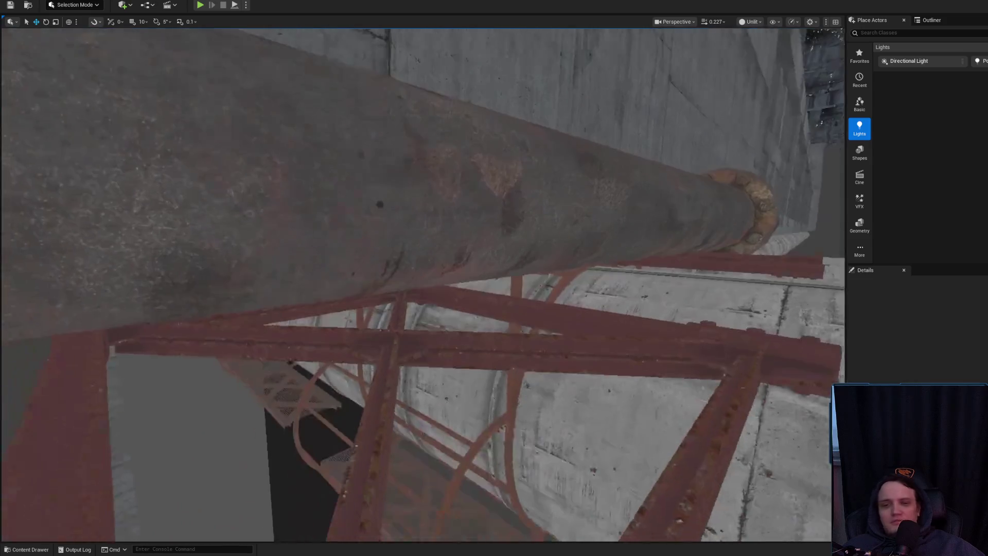
left_click(300, 293)
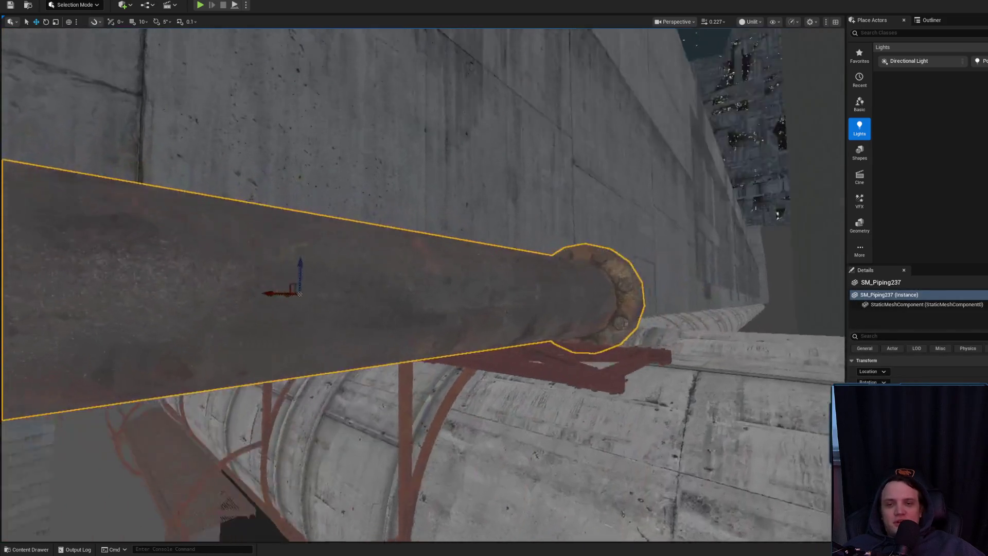
mouse_move(300, 294)
left_mouse_down()
mouse_move(190, 470)
mouse_move(395, 421)
mouse_move(376, 396)
mouse_move(551, 279)
left_mouse_up()
scroll(391, 412, "up", 2)
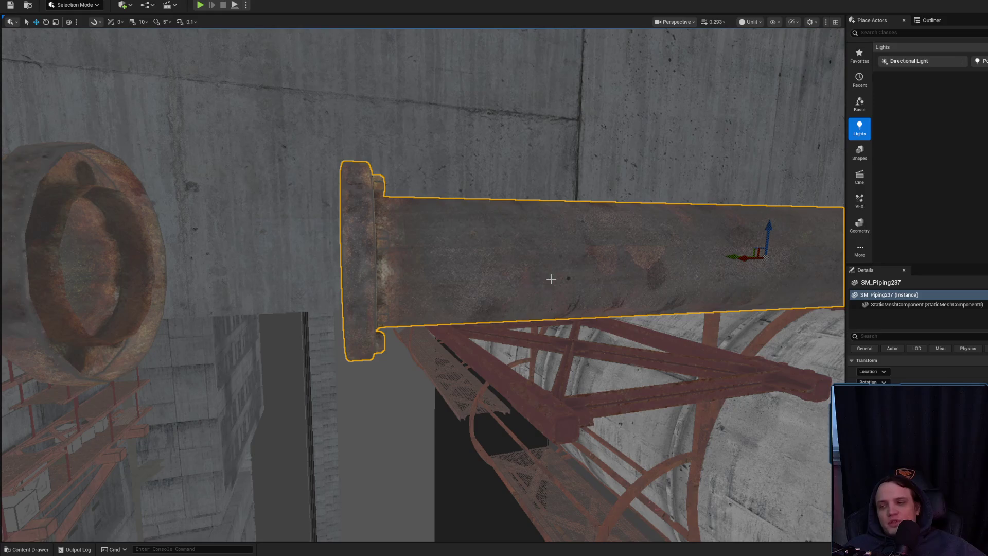
mouse_move(569, 278)
left_mouse_down()
mouse_move(525, 227)
mouse_move(449, 280)
mouse_move(472, 283)
mouse_move(556, 230)
mouse_move(533, 366)
mouse_move(570, 350)
left_mouse_up()
scroll(450, 280, "down", 2)
scroll(532, 366, "down", 1)
key("Escape")
left_click(396, 324)
left_click_drag(397, 324, 418, 268)
scroll(406, 299, "up", 1)
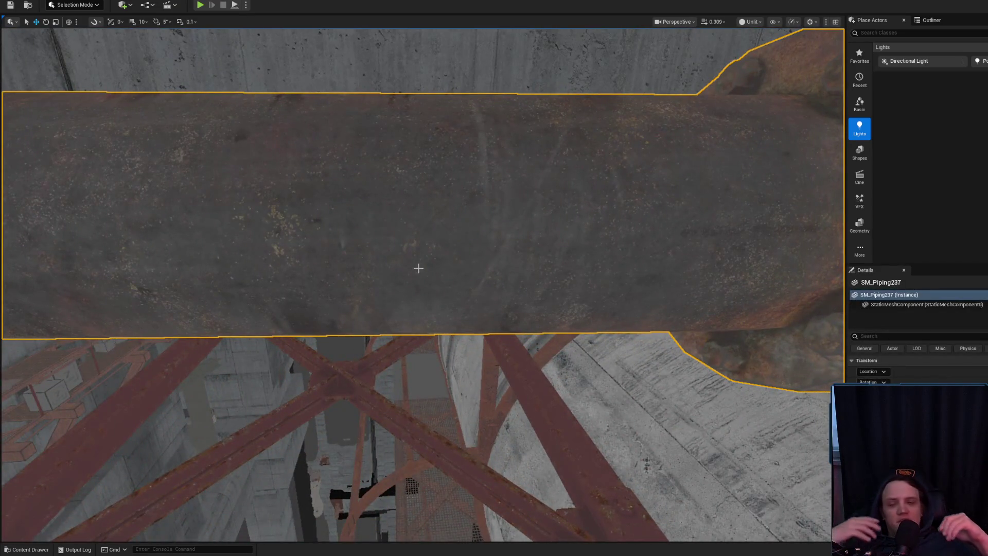
mouse_move(418, 268)
left_mouse_down()
mouse_move(391, 288)
mouse_move(406, 278)
left_mouse_up()
- Fly around the pipes and scaffolding for closer angled views of the rusty pipe
key("Escape")
scroll(396, 283, "up", 1)
left_click_drag(500, 288, 500, 288)
scroll(500, 288, "up", 1)
left_click(417, 278)
mouse_move(416, 278)
left_mouse_down()
mouse_move(401, 286)
mouse_move(434, 306)
mouse_move(60, 402)
left_mouse_up()
scroll(433, 306, "down", 1)
key("Escape")
left_click(437, 298)
left_click_drag(437, 298, 388, 288)
scroll(438, 299, "down", 1)
key("Escape")
- Duplicate the pipe along its axis, then delete the copy SM_Piping238
left_click(439, 300)
scroll(388, 288, "up", 1)
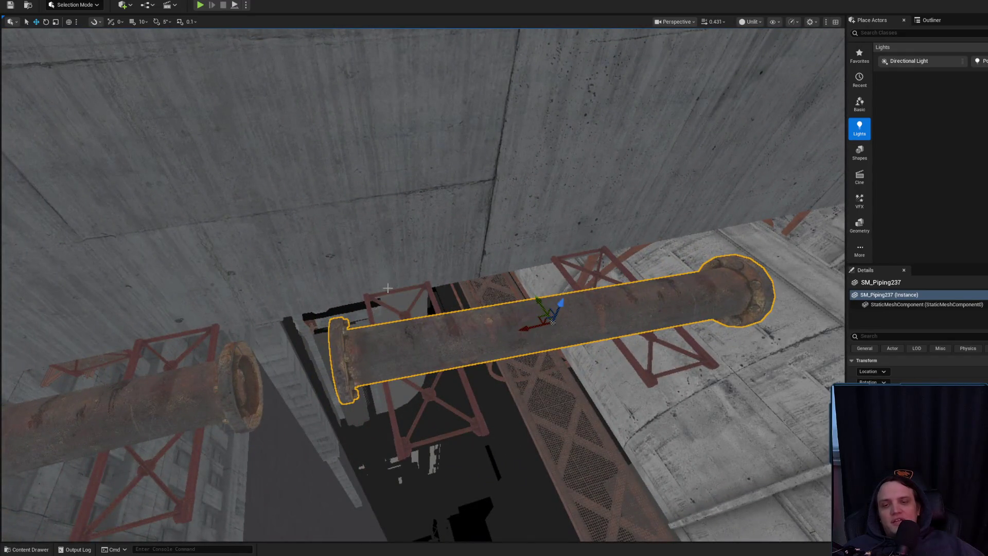
left_click_drag(388, 288, 412, 315)
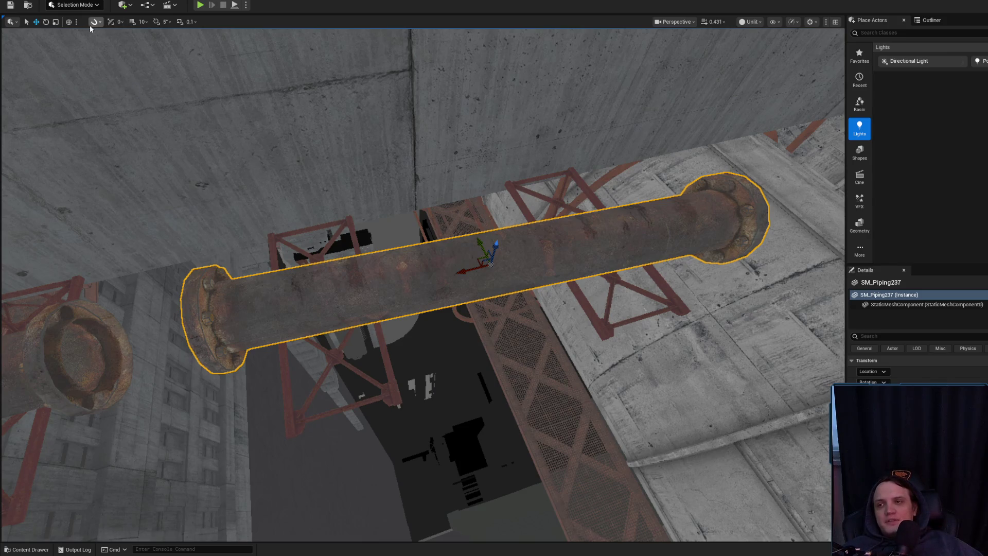
mouse_move(516, 261)
left_mouse_down()
mouse_move(679, 226)
mouse_move(695, 276)
mouse_move(578, 276)
mouse_move(577, 259)
mouse_move(698, 231)
left_mouse_up()
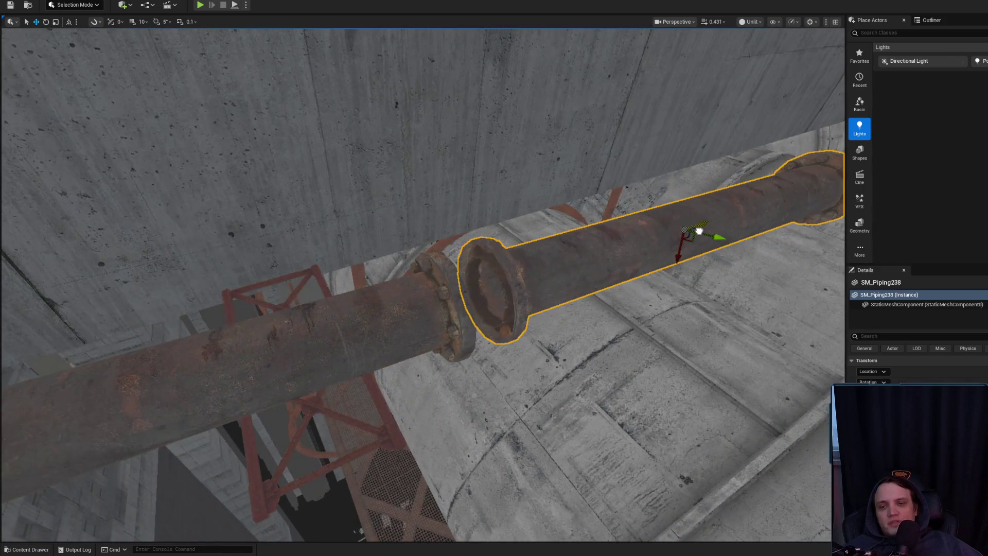
key("Delete")
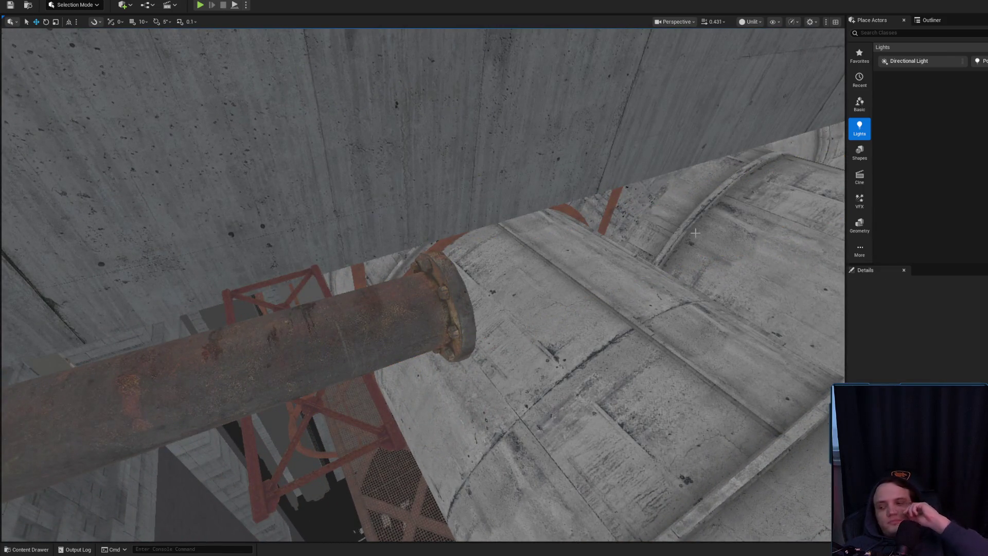
- Frame SM_Piping237 and view its flanged end from the side
left_click(301, 291)
key("f")
scroll(302, 291, "up", 2)
mouse_move(465, 379)
left_mouse_down()
mouse_move(463, 339)
mouse_move(453, 329)
mouse_move(437, 339)
mouse_move(412, 314)
left_mouse_up()
key("Escape")
left_click(361, 231)
scroll(360, 232, "up", 2)
scroll(417, 319, "up", 1)
mouse_move(365, 281)
left_mouse_down()
mouse_move(360, 291)
mouse_move(366, 280)
left_mouse_up()
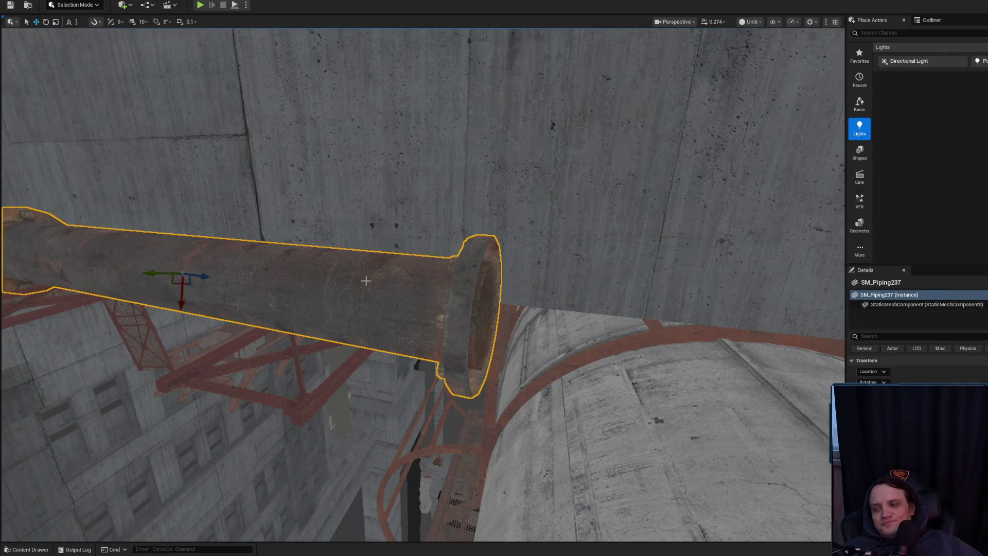
mouse_move(344, 277)
left_mouse_down()
mouse_move(308, 273)
mouse_move(342, 276)
left_mouse_up()
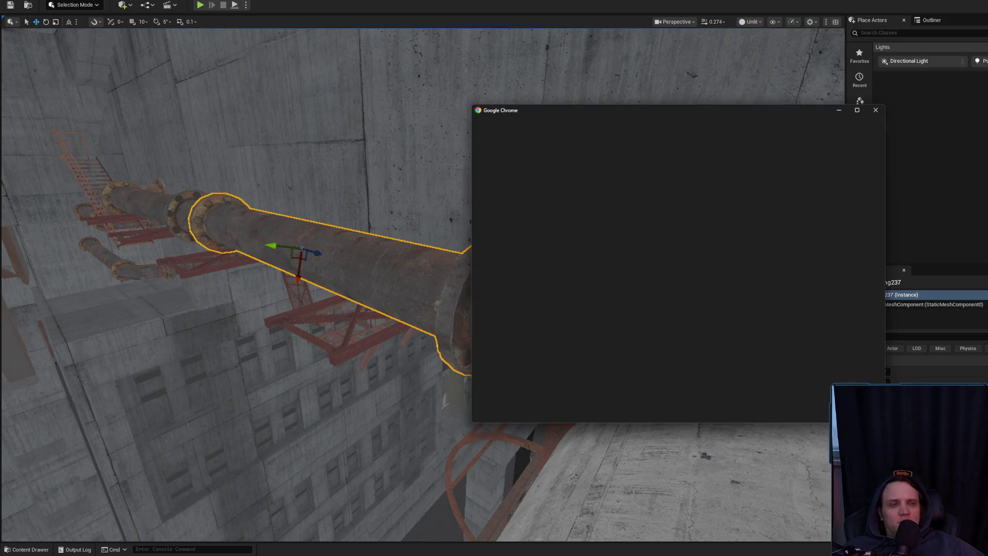
- Open Chrome with a user profile and show image results for личи (lychee)
left_click(573, 287)
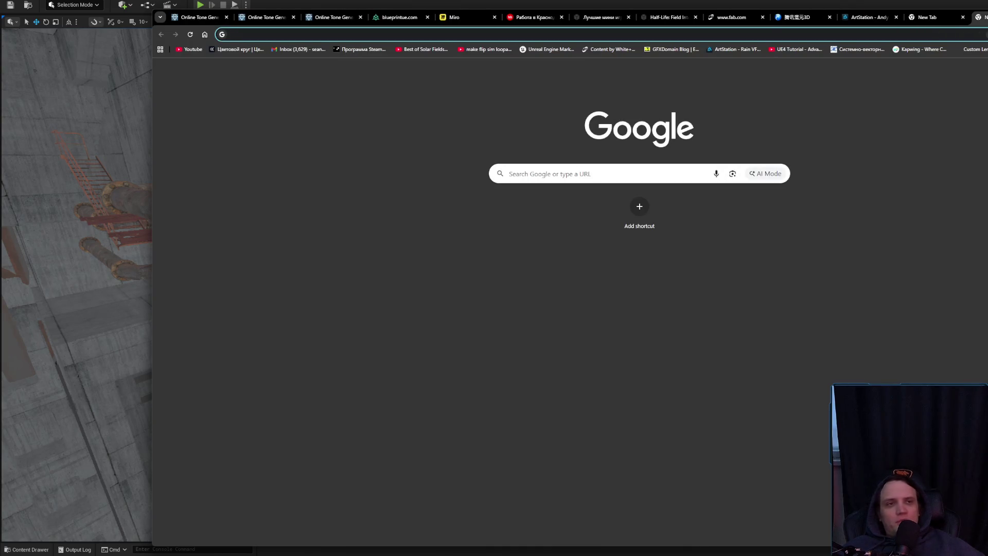
key("alt+Tab")
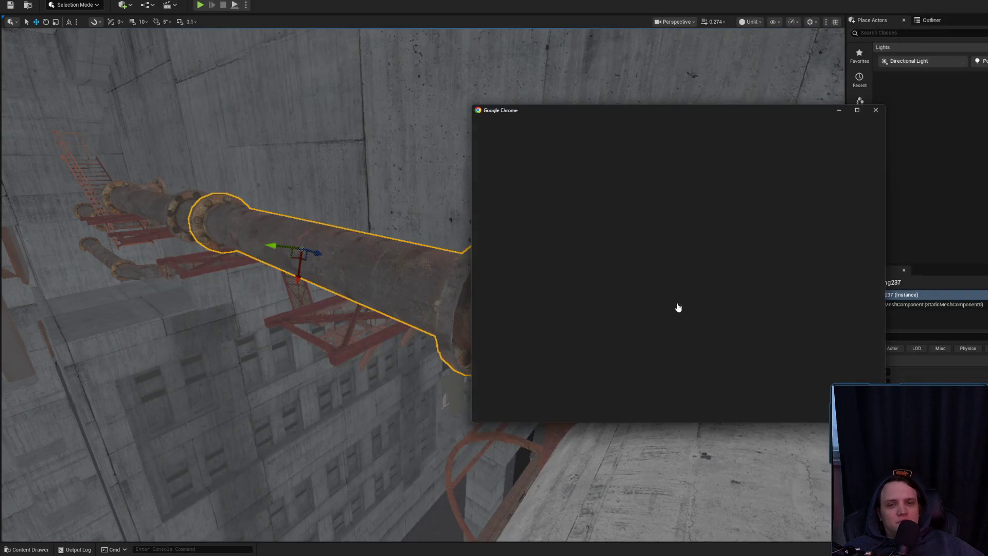
left_click(653, 314)
left_click(810, 72)
type("ли")
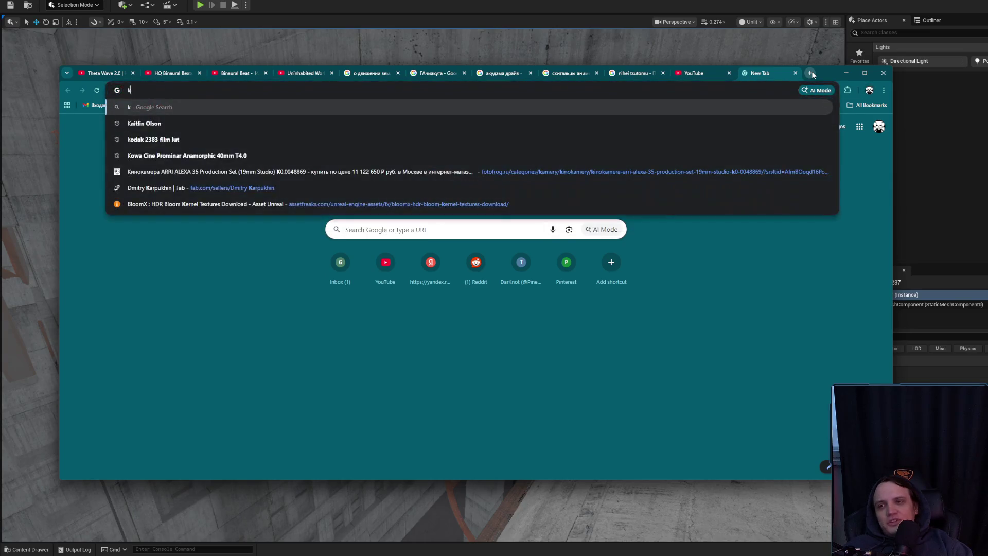
type("чи")
key("Return")
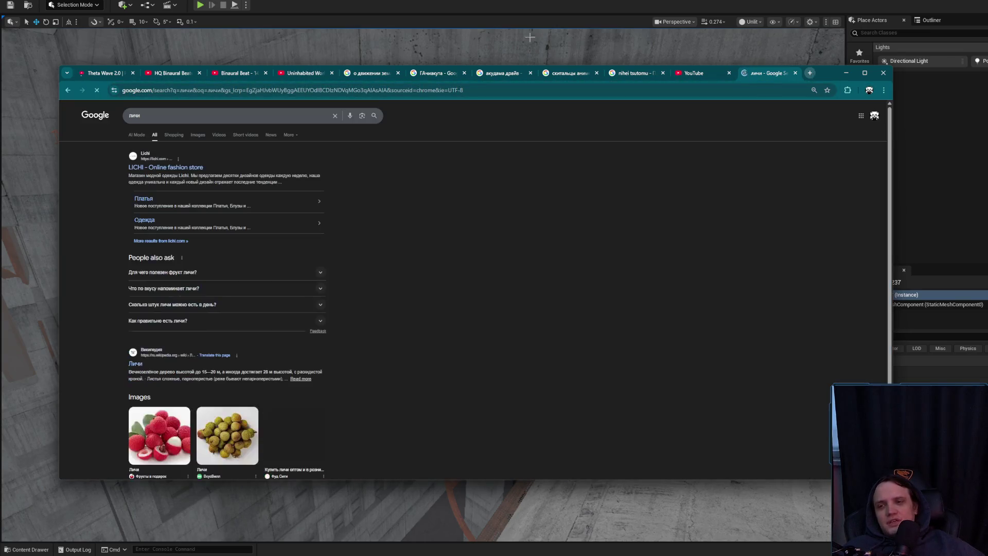
left_click(199, 135)
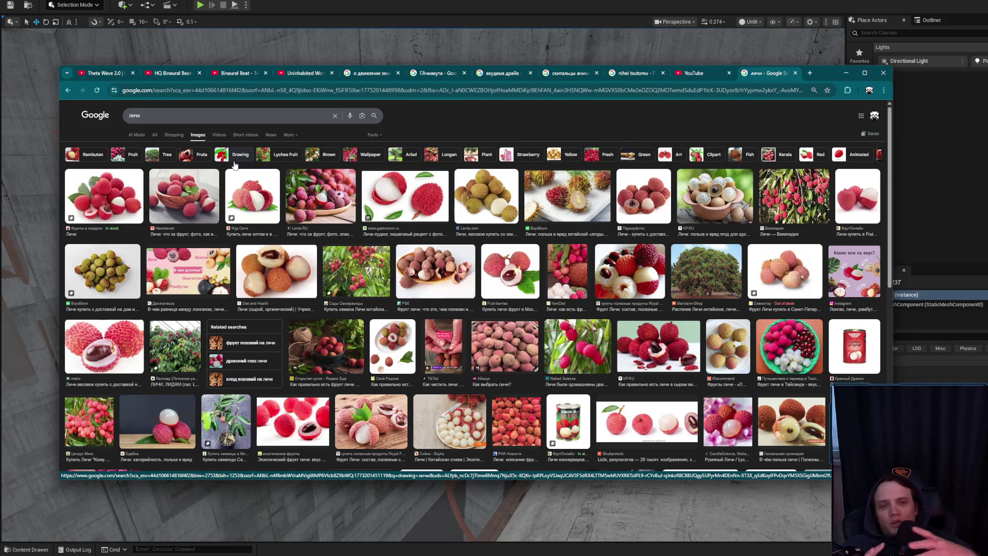
- Search images for хлебное дерево, preview the first photo, then hide the browser
key("slash")
type("xлебное")
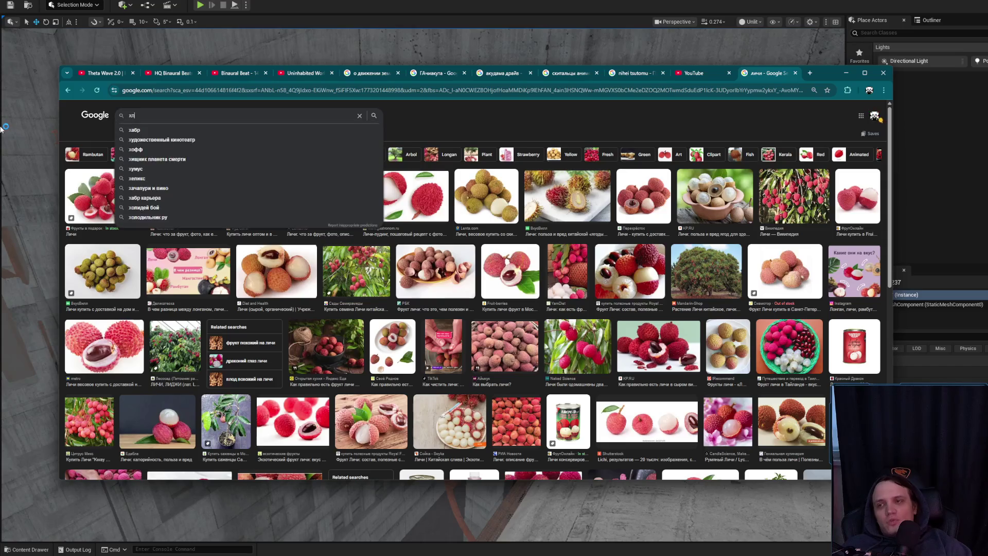
type(" дерево")
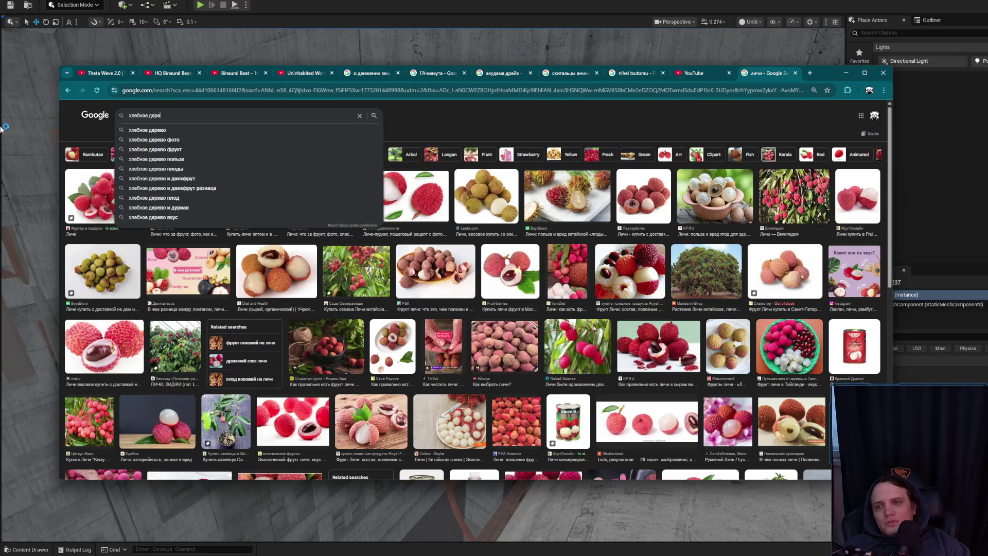
key("Return")
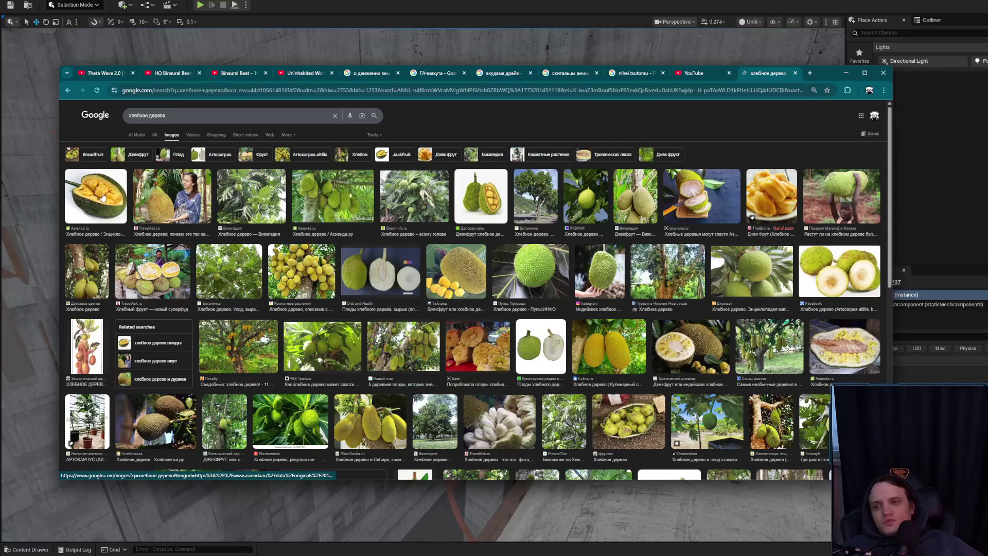
left_click(113, 201)
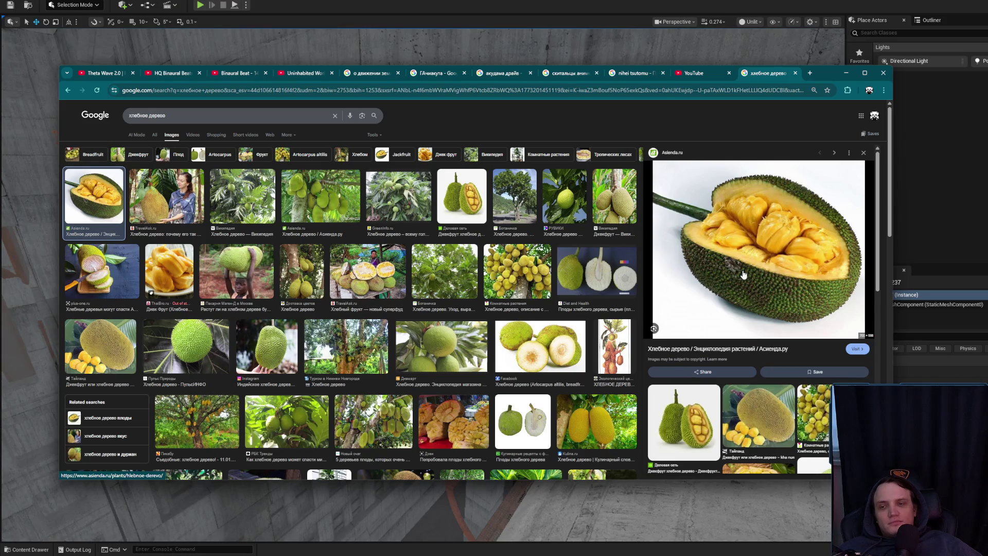
left_click(844, 74)
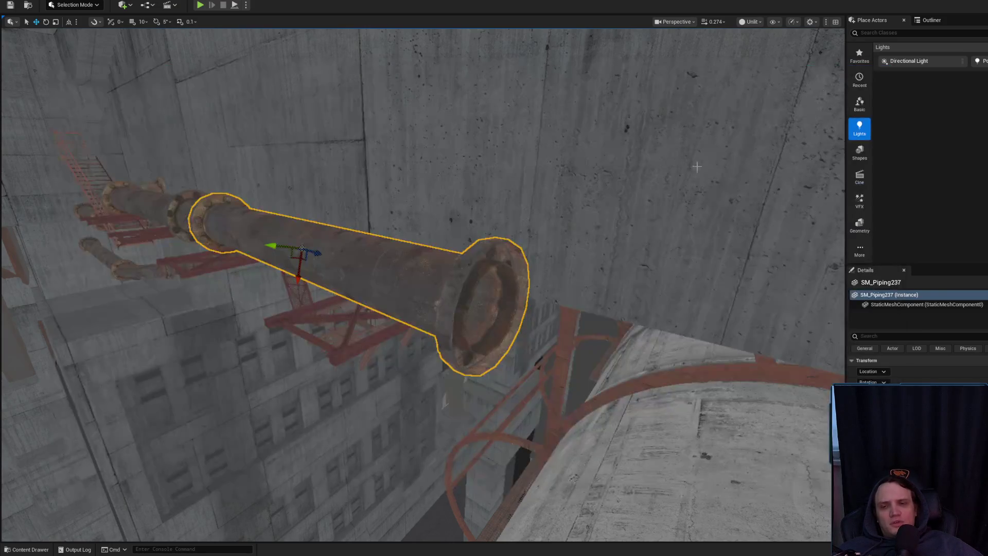
- Deselect the pipe, save the Level_3_Game map, and switch back to Chrome
key("Escape")
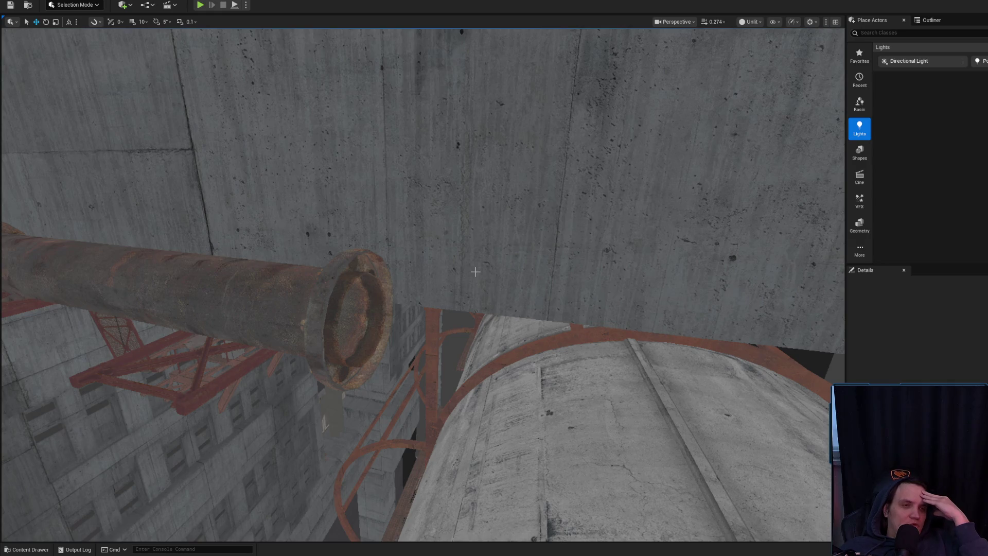
left_click_drag(422, 278, 422, 226)
key("ctrl+shift+s")
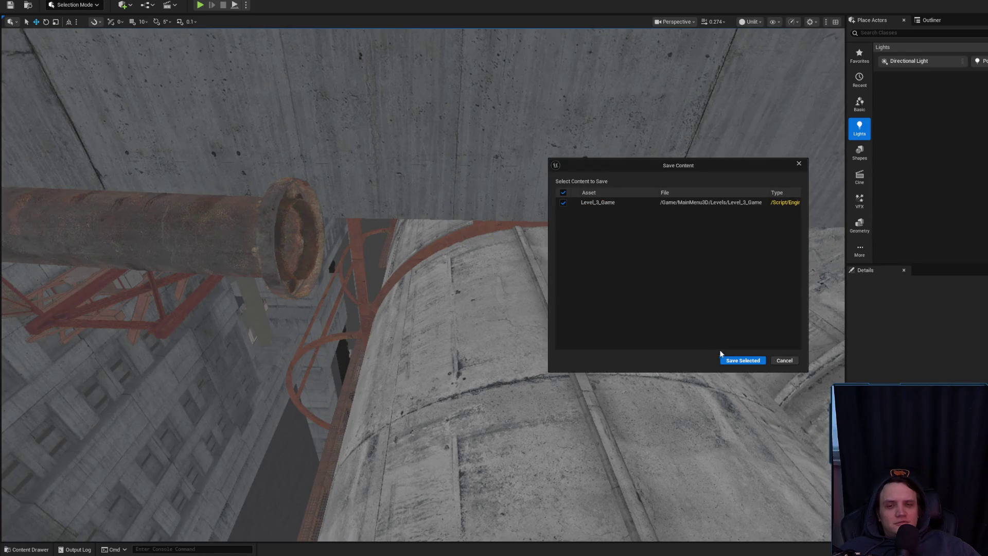
left_click(729, 360)
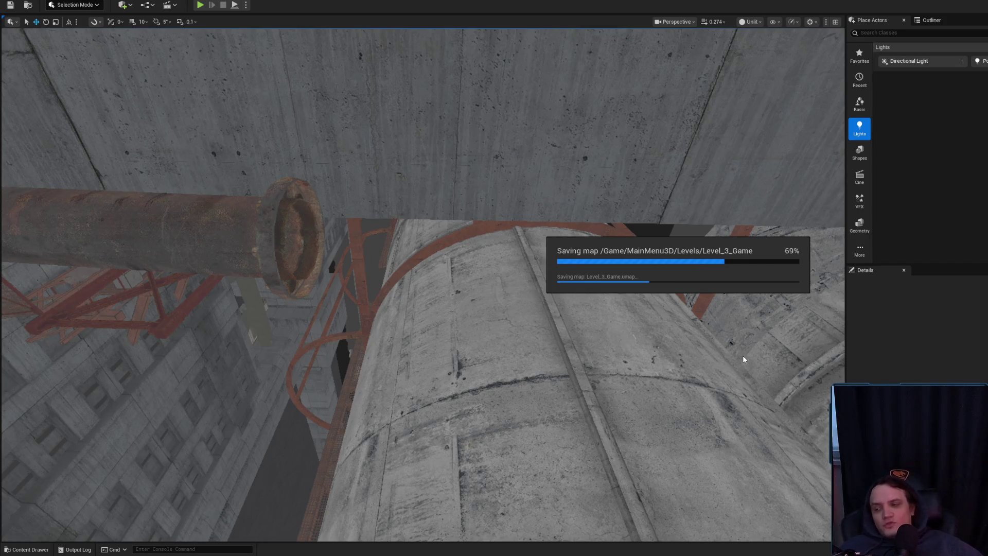
key("alt+Tab")
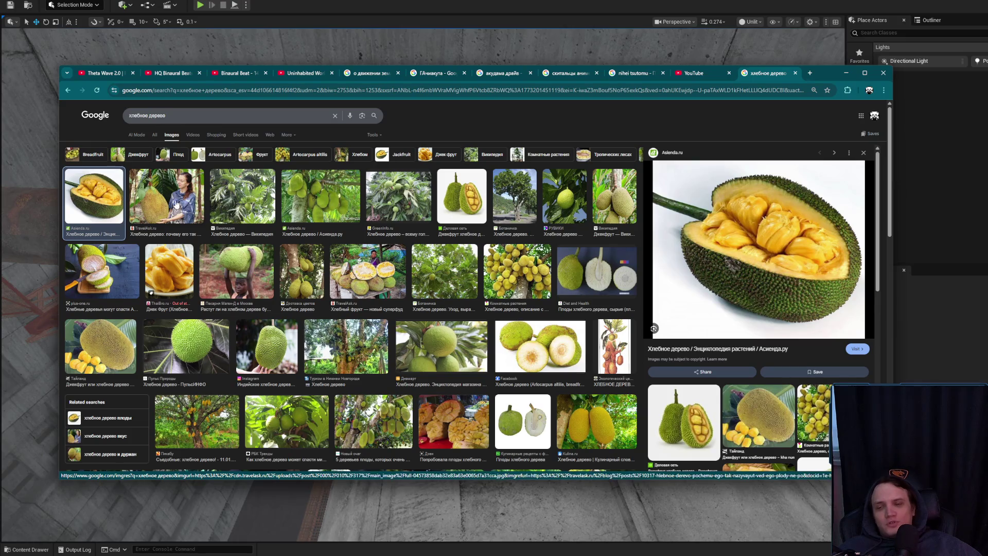
- Select SM_Piping238 next to SM_Piping237, frame it and delete it, then return to Chrome
left_click(846, 73)
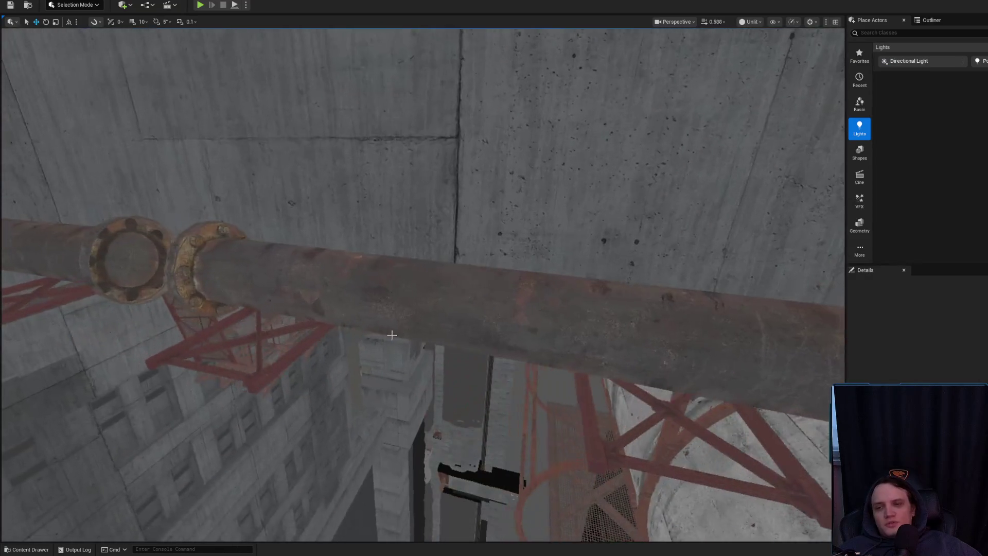
left_click(485, 276)
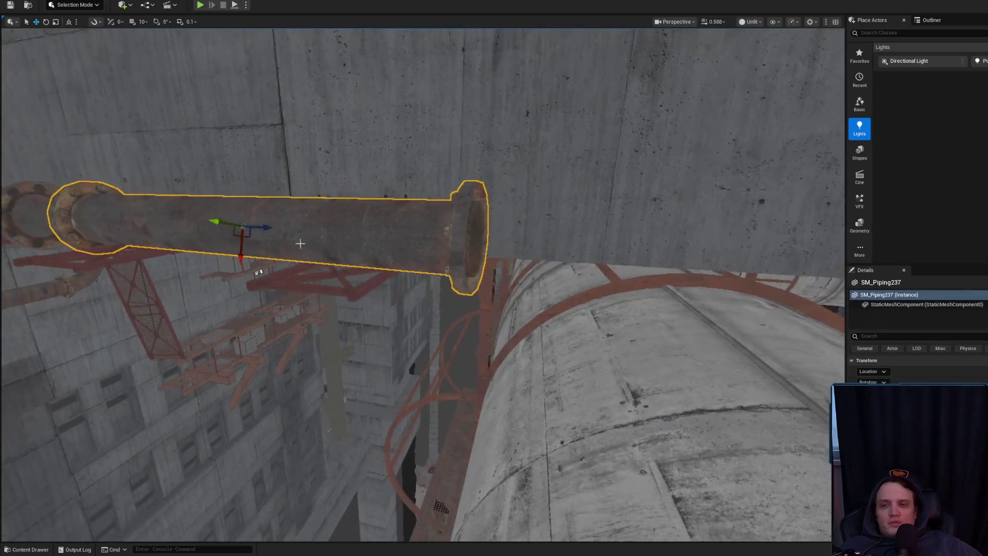
left_click(690, 270)
key("f")
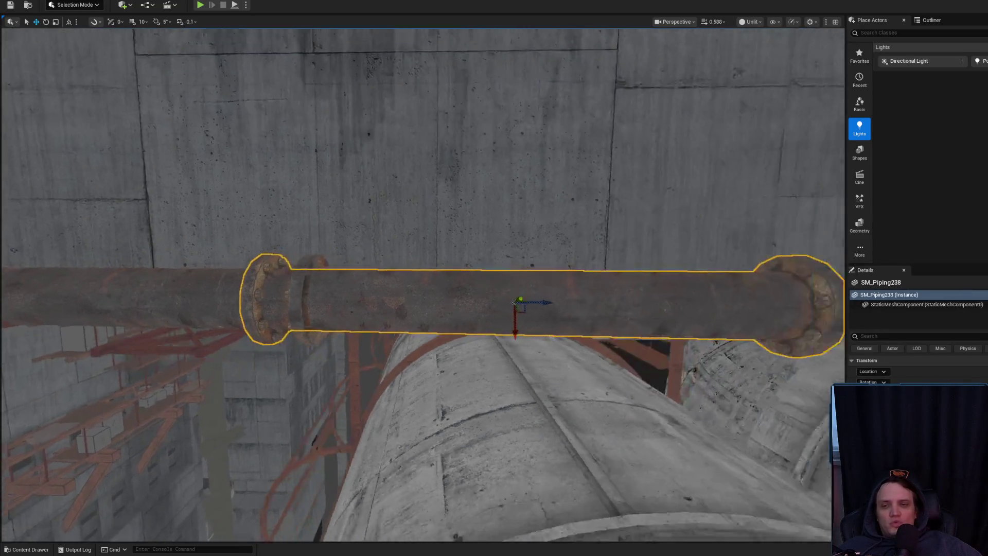
left_click_drag(595, 292, 565, 285)
key("Escape")
left_click(515, 288)
key("f")
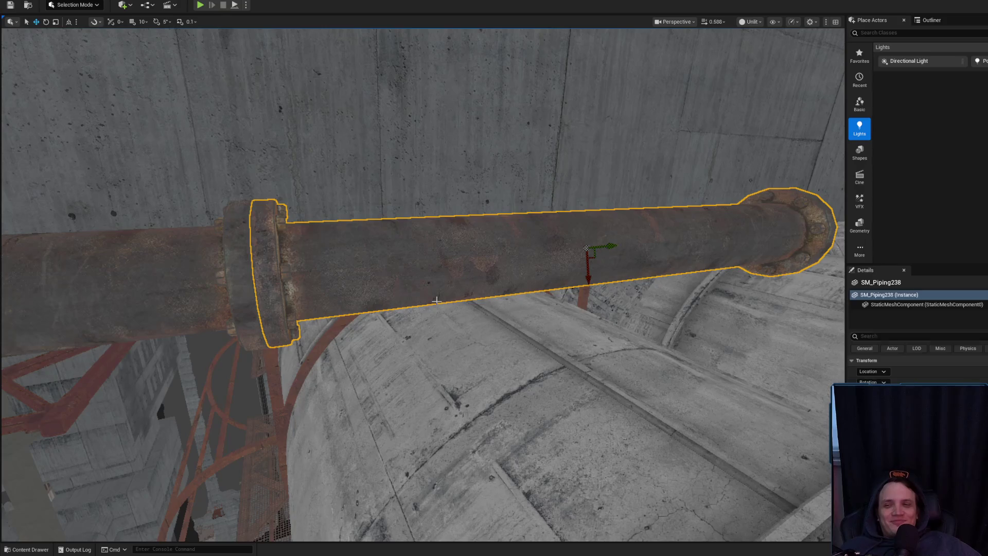
key("Delete")
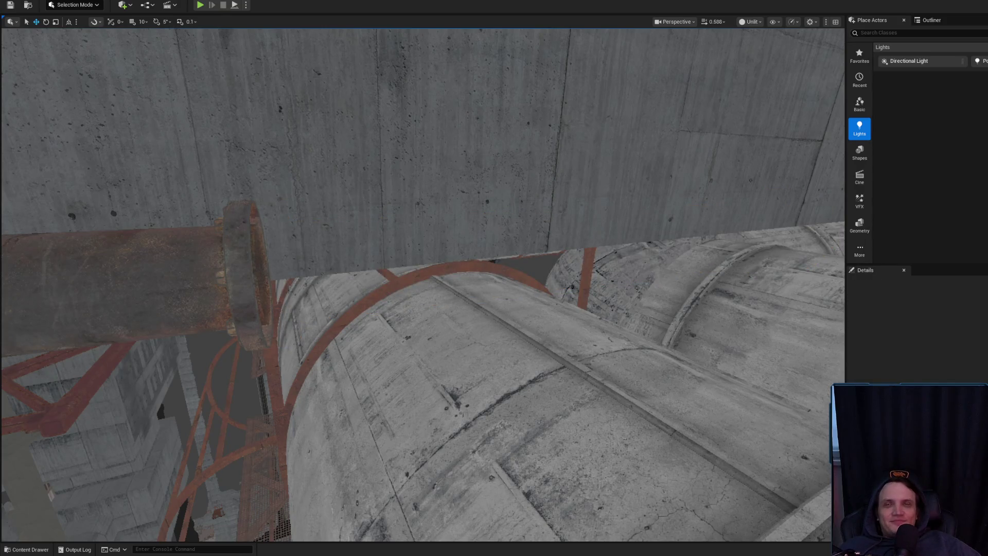
key("alt+Tab")
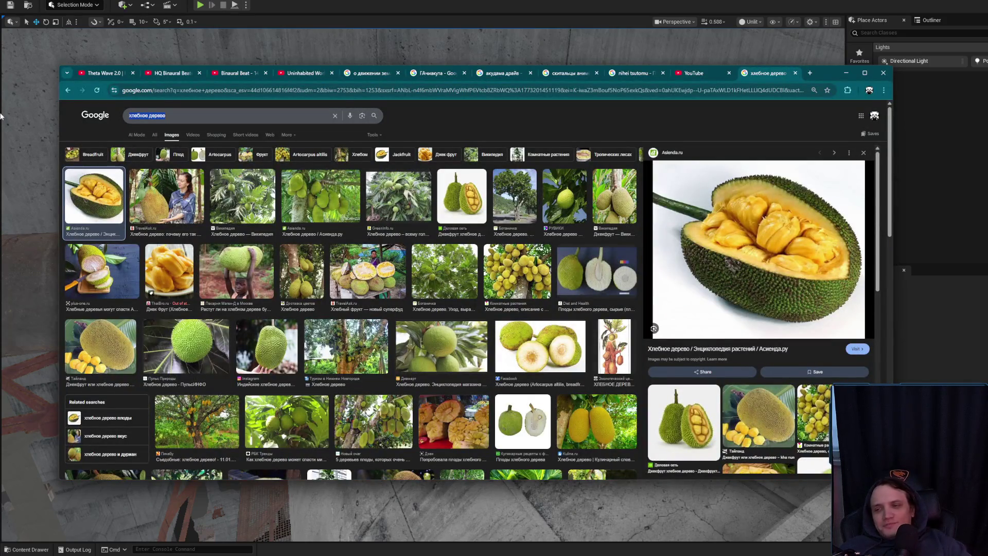
- Search images for 'Redbull вкусы' and preview the blackcurrant can photo
type("Redbull")
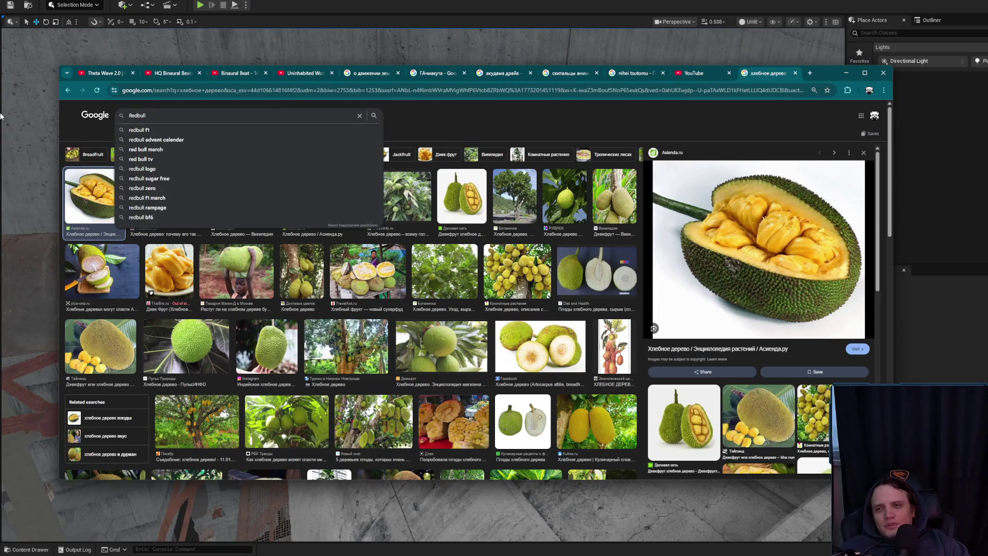
type(" ta")
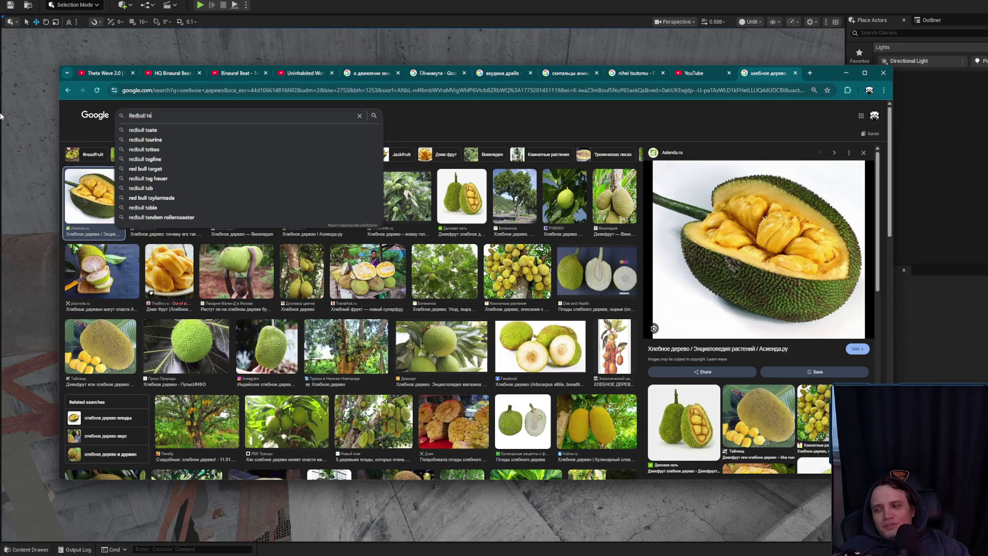
key("BackSpace")
key("BackSpace")
key("BackSpace")
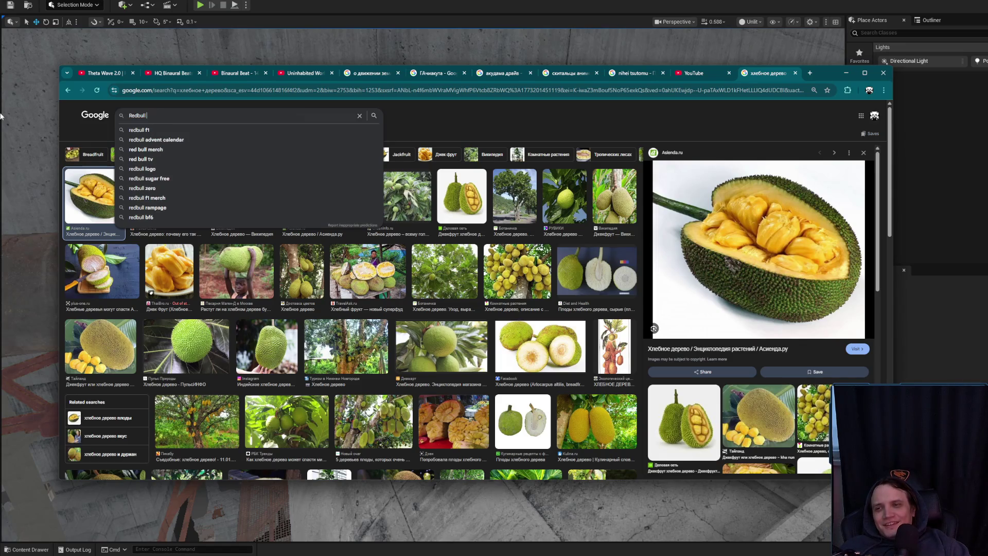
type("вкусы")
key("Return")
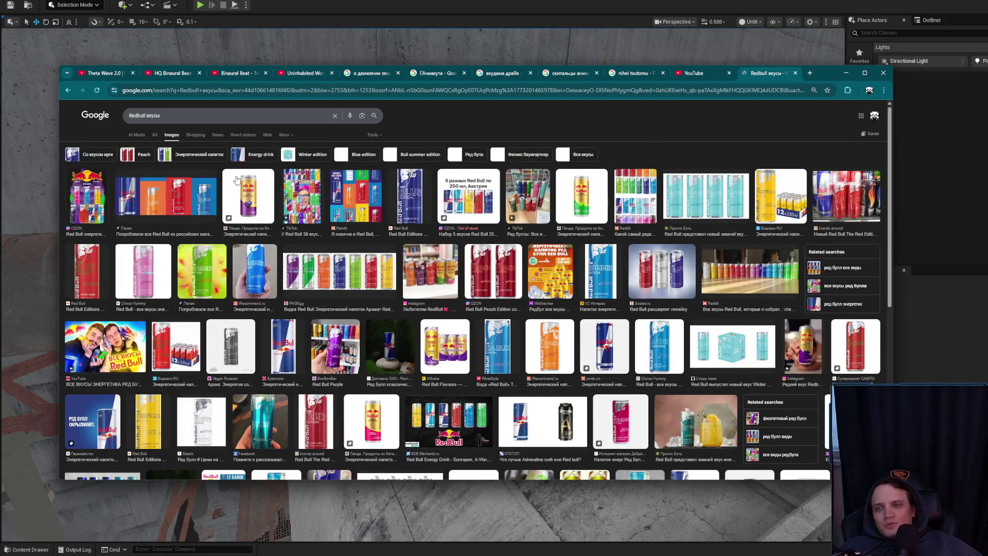
left_click(255, 194)
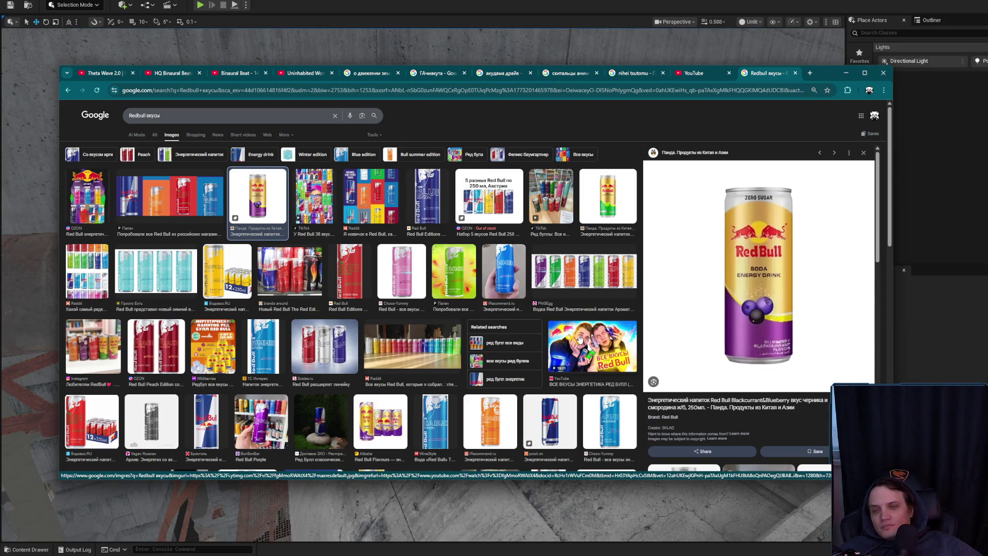
- Preview the three-can and Winter Edition Red Bull images, then hide the browser
scroll(432, 307, "down", 1)
scroll(432, 307, "down", 2)
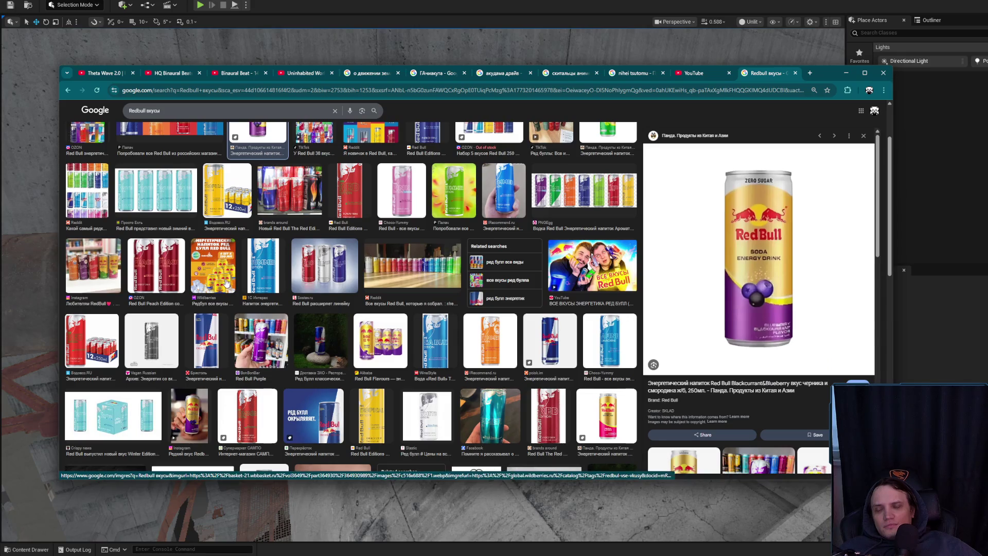
scroll(232, 282, "down", 3)
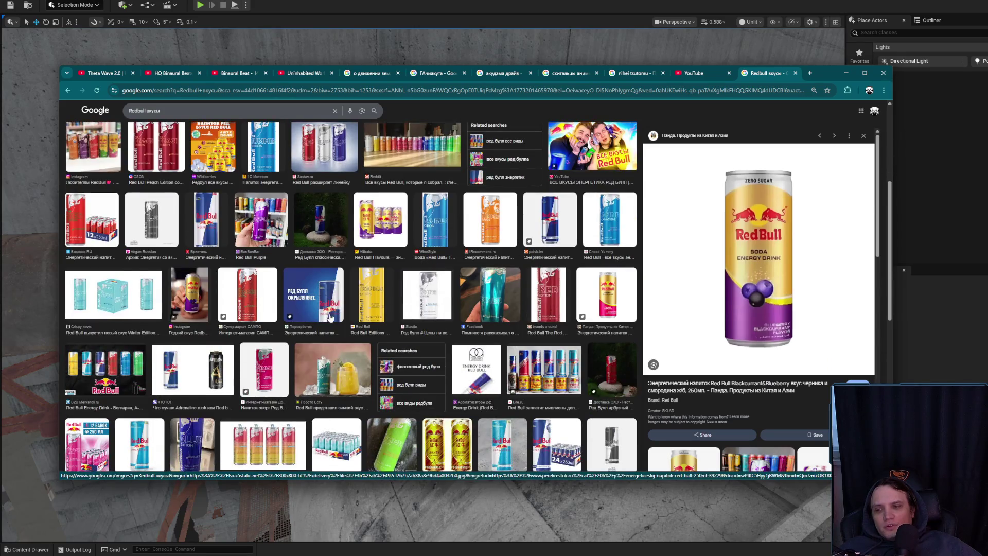
scroll(283, 324, "down", 3)
left_click(283, 324)
left_click(348, 236)
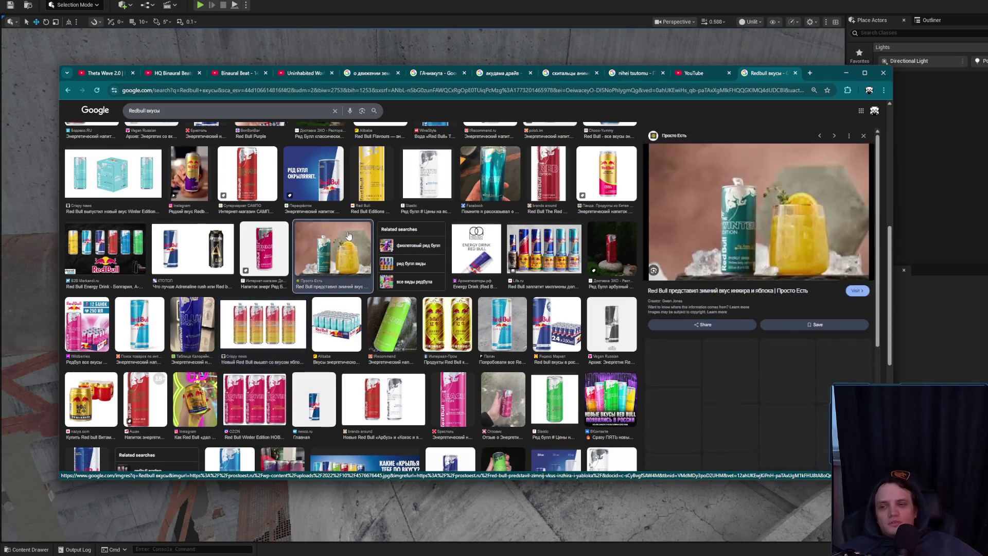
scroll(348, 236, "down", 5)
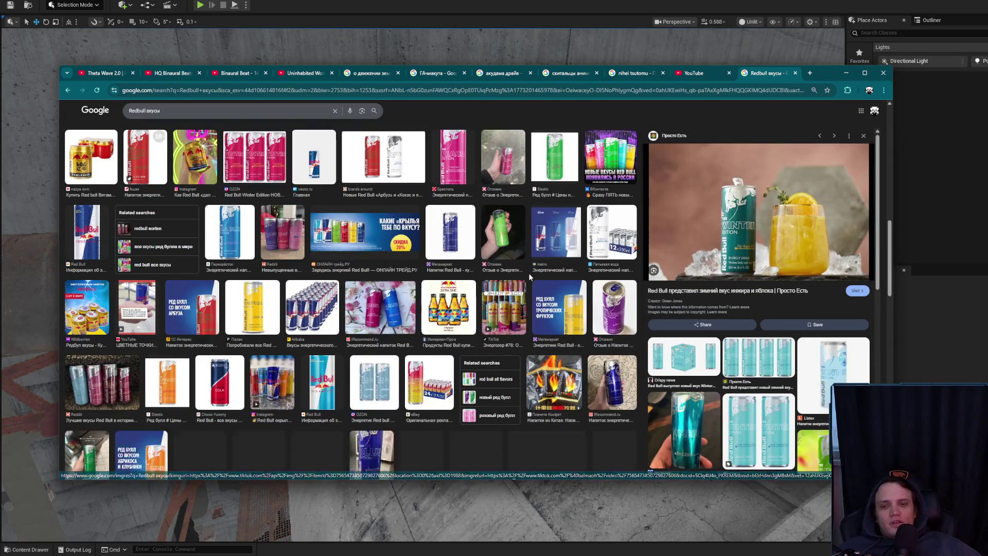
left_click(851, 76)
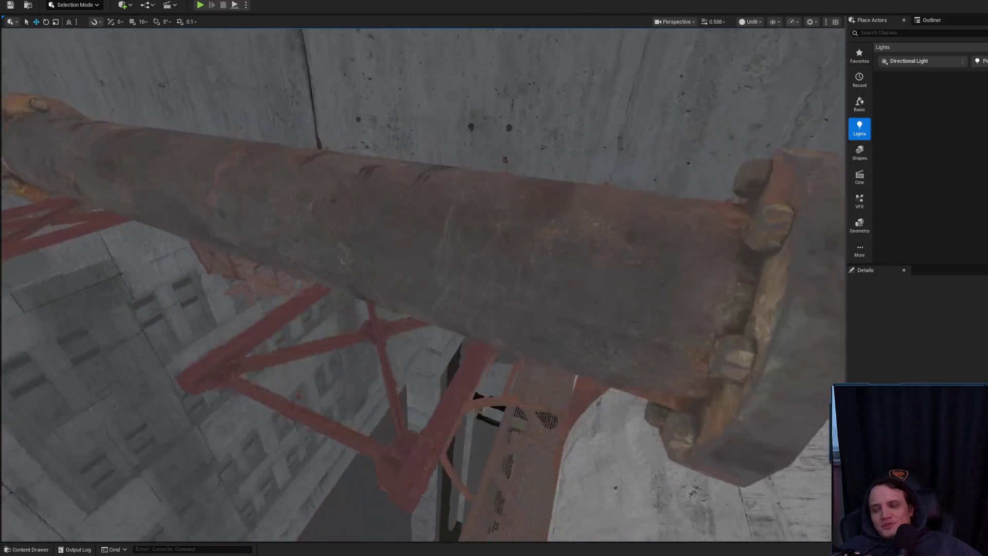
- Switch SM_Piping237's gizmo to world space and drag it down-left against the neighbouring flange
left_click(517, 285)
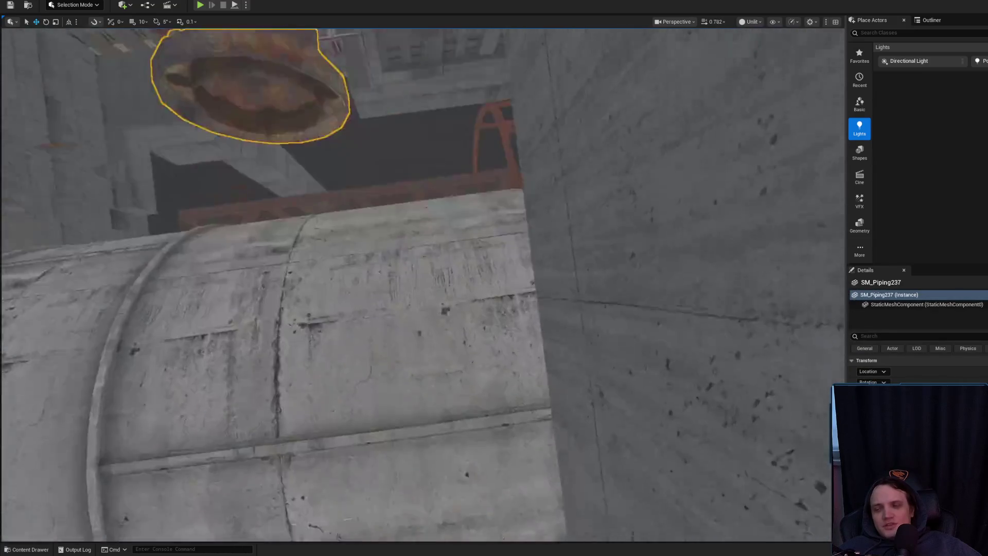
key("e")
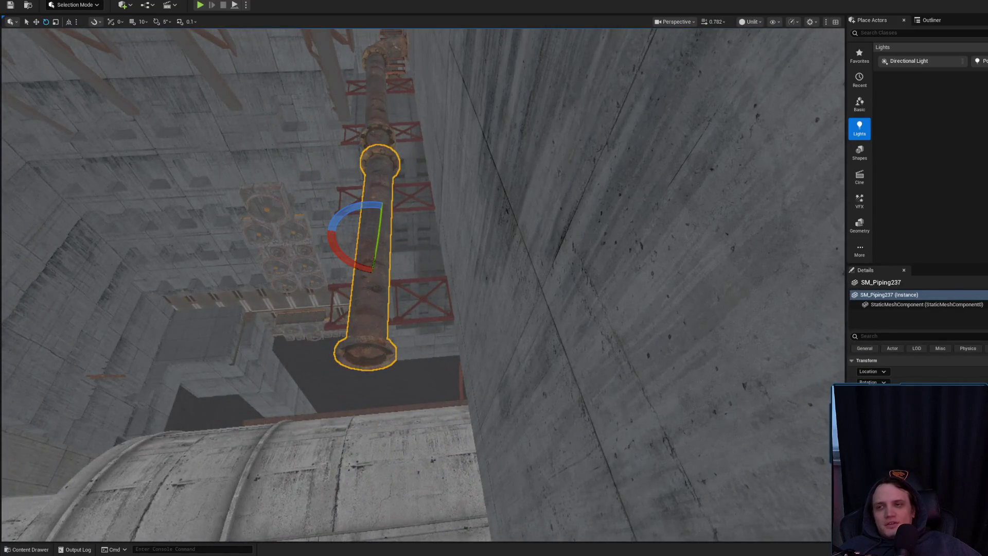
left_click(68, 22)
scroll(394, 275, "down", 3)
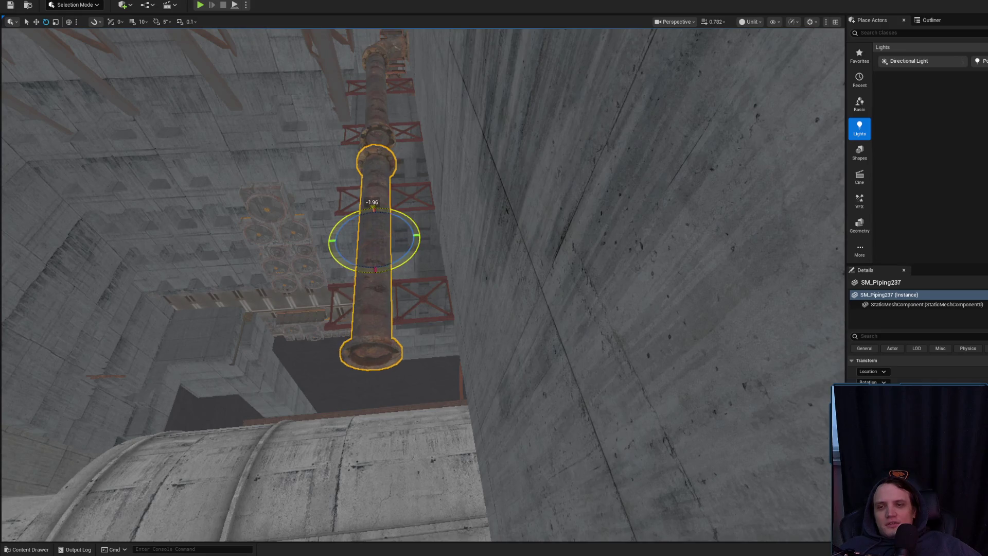
key("w")
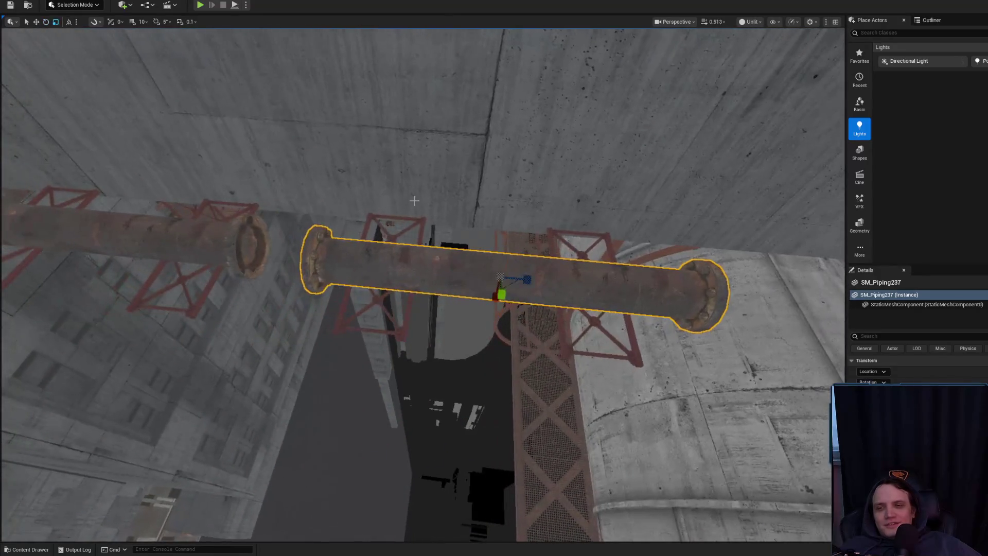
left_click_drag(442, 258, 311, 278)
left_click_drag(411, 245, 411, 245)
mouse_move(361, 168)
left_mouse_down()
mouse_move(349, 180)
mouse_move(386, 202)
mouse_move(672, 246)
mouse_move(204, 195)
mouse_move(262, 210)
left_mouse_up()
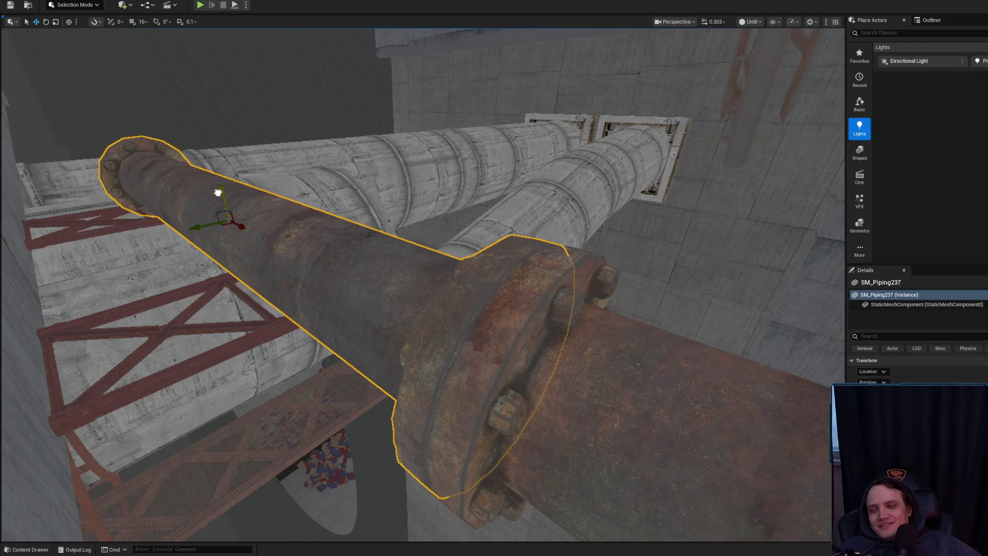
- Slide the red truss beside the pipe flange left along the pipe
left_click_drag(217, 191, 401, 229)
mouse_move(590, 252)
left_mouse_down()
mouse_move(576, 247)
mouse_move(590, 253)
left_mouse_up()
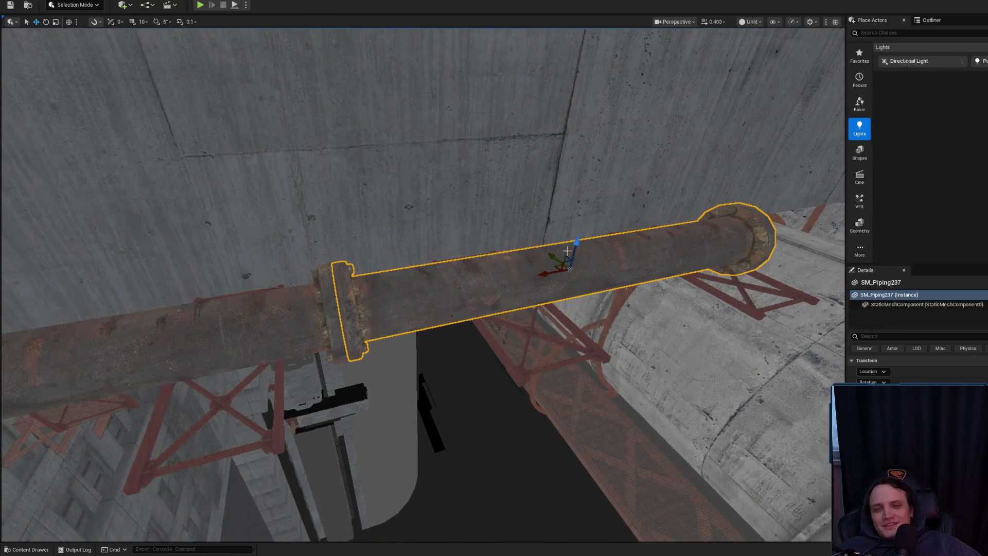
left_click_drag(539, 276, 627, 274)
key("Escape")
left_click_drag(491, 265, 447, 288)
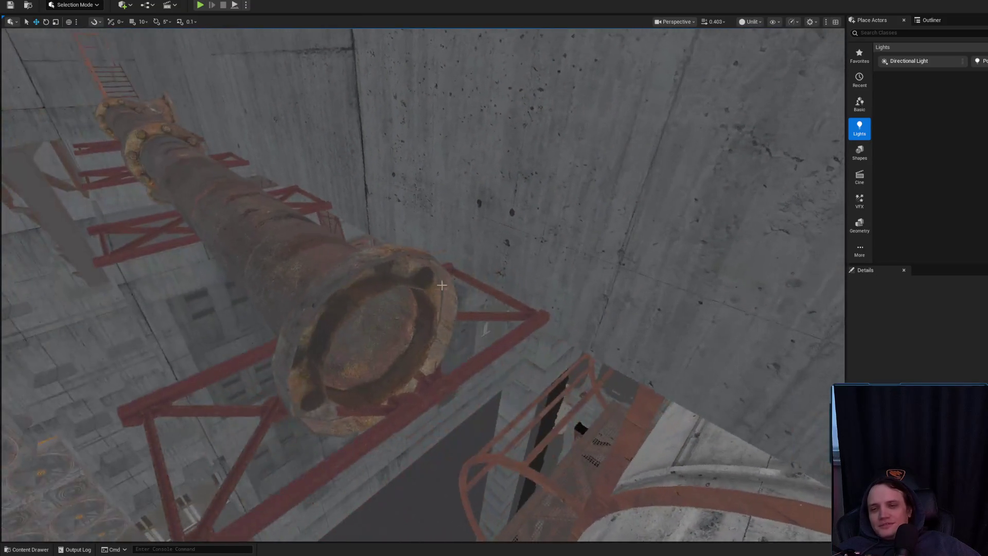
left_click(484, 330)
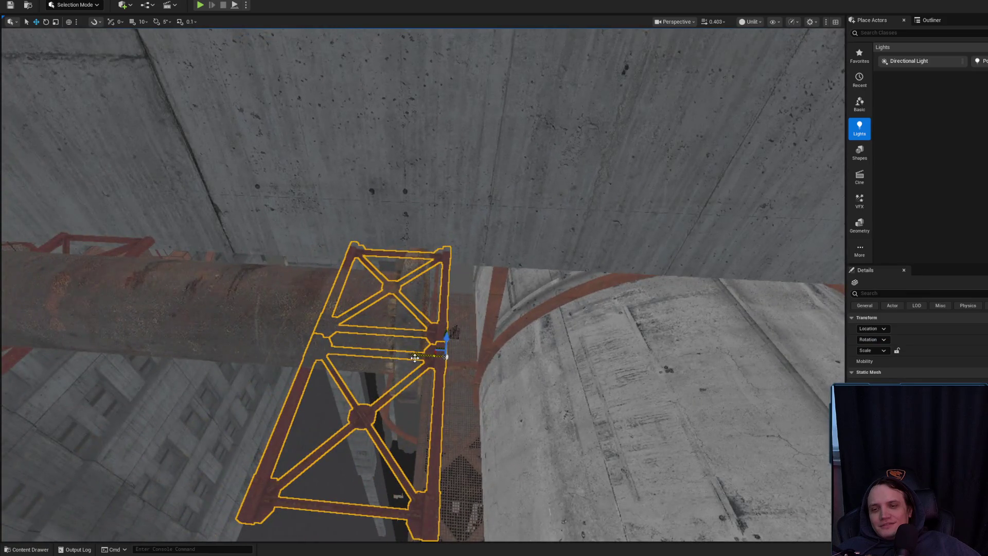
mouse_move(414, 358)
left_mouse_down()
mouse_move(351, 338)
mouse_move(408, 297)
left_mouse_up()
key("Escape")
- Slide the left red truss further left along the pipe
left_click(366, 312)
key("f")
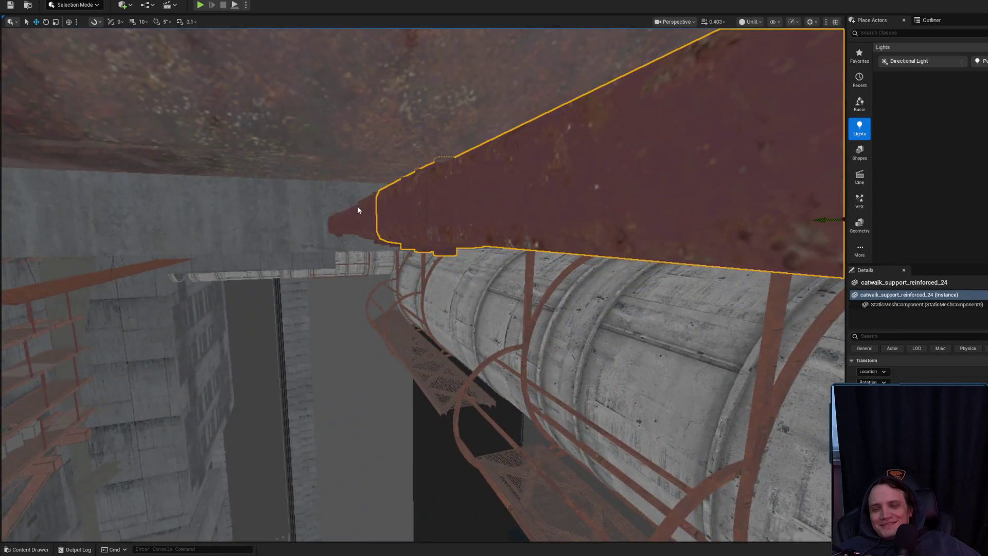
mouse_move(358, 206)
left_mouse_down()
mouse_move(402, 175)
mouse_move(405, 276)
left_mouse_up()
left_click_drag(391, 217, 319, 214)
key("Escape")
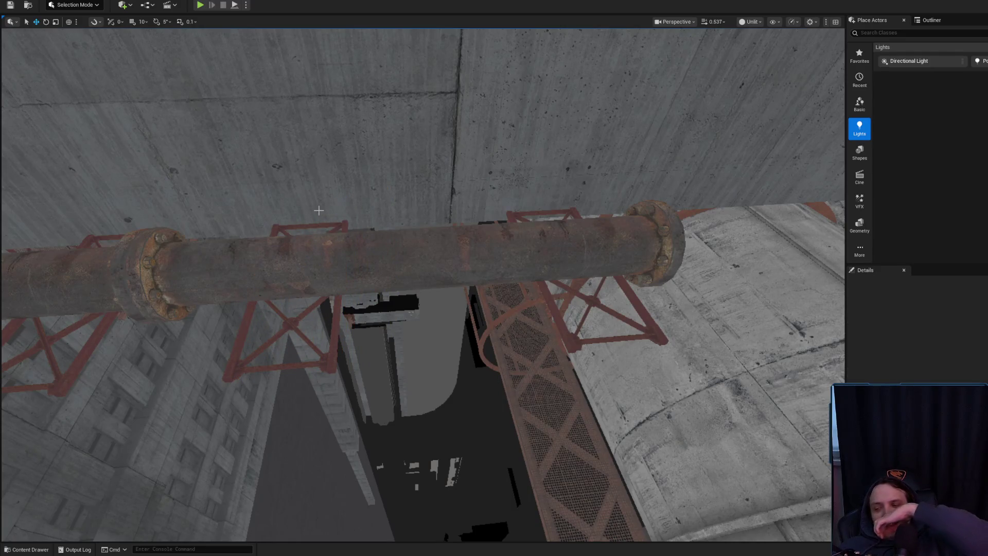
- Frame the remaining truss on the pipe, then switch over to the web browser
left_click_drag(312, 239, 386, 245)
left_click(288, 360)
key("f")
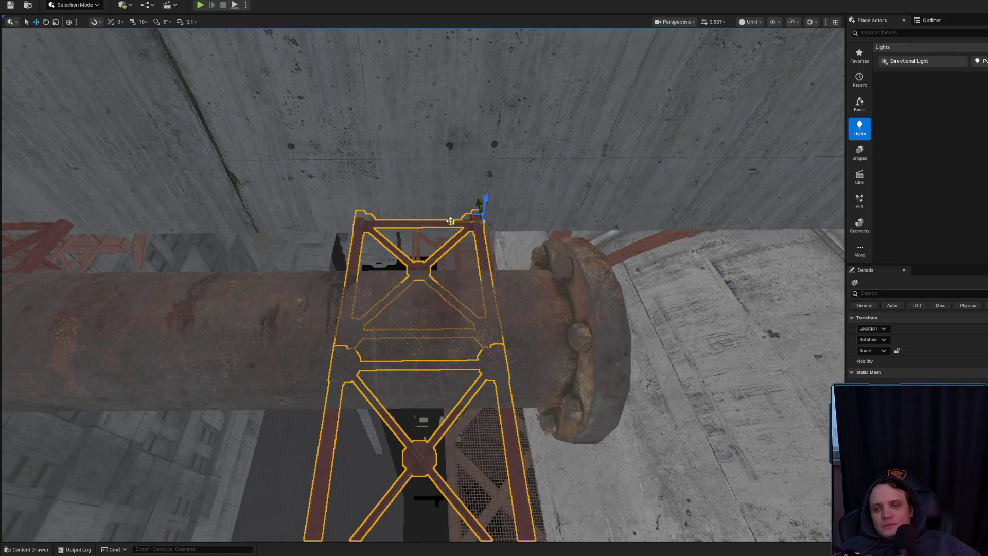
key("Escape")
left_click_drag(451, 222, 452, 257)
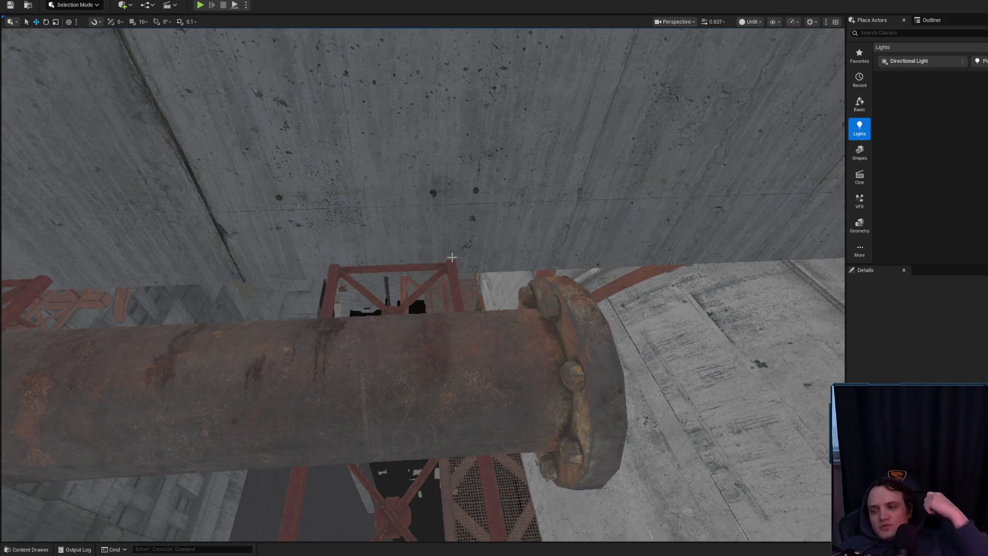
key("alt+Tab")
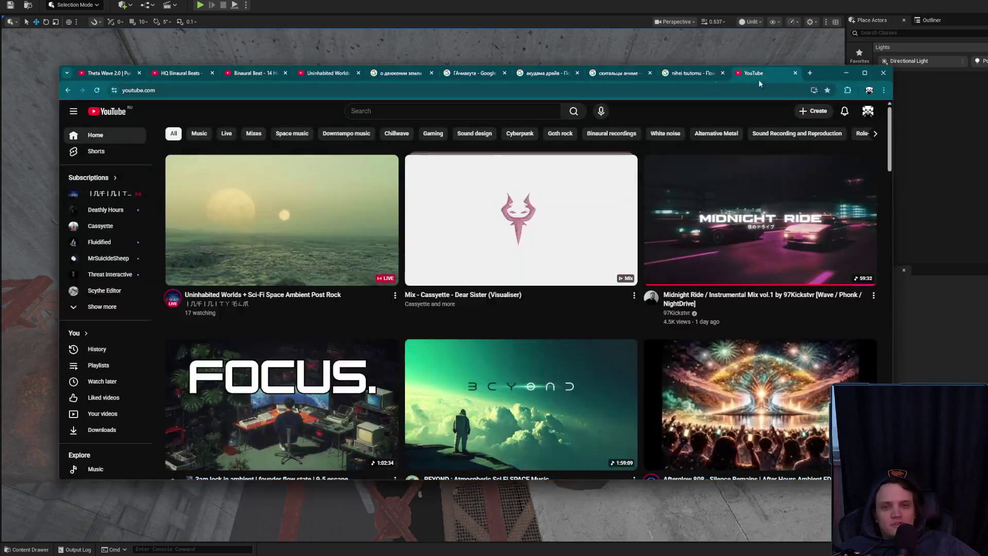
- Search Google for 'милкис' in a new tab, skim the results, and minimize Chrome
left_click(810, 72)
type("ми")
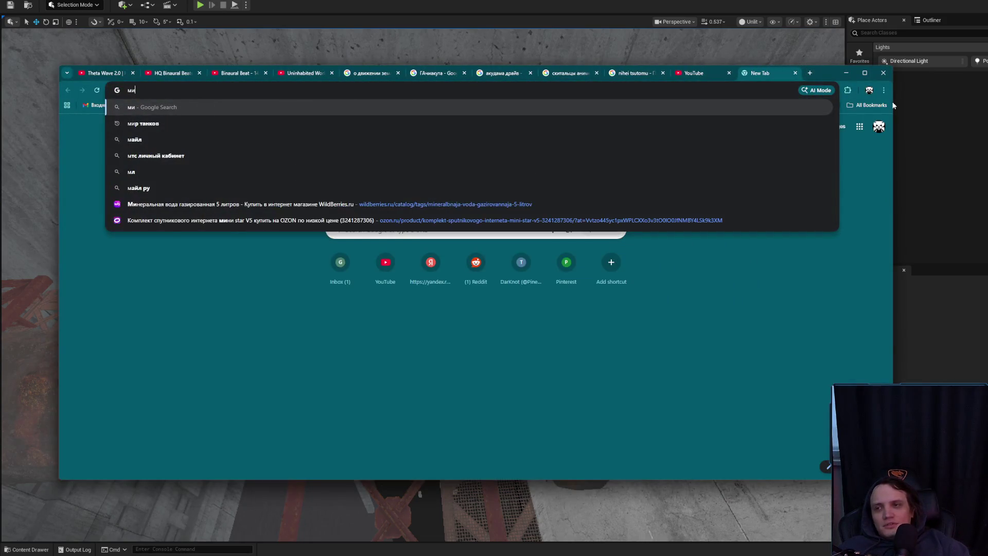
type("лкис")
key("Return")
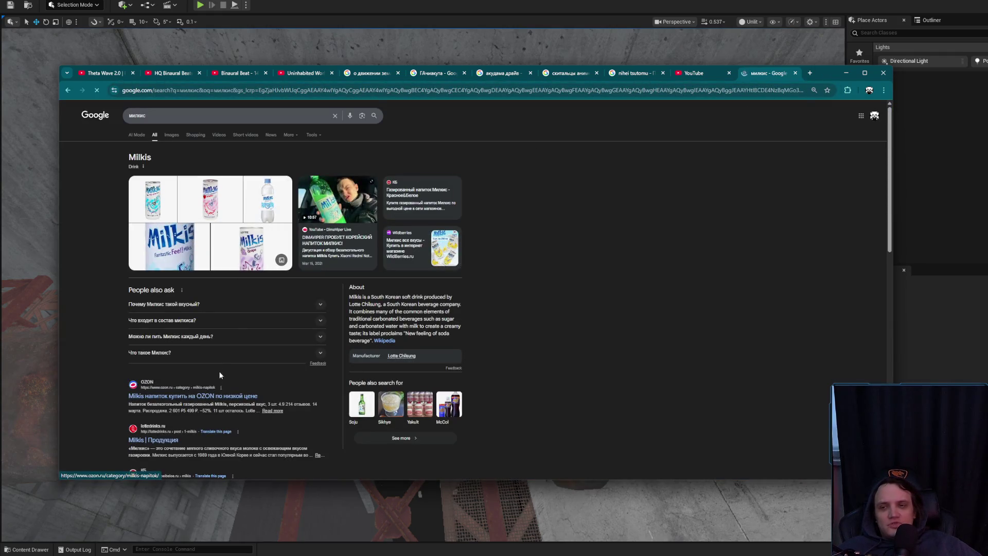
scroll(218, 375, "down", 2)
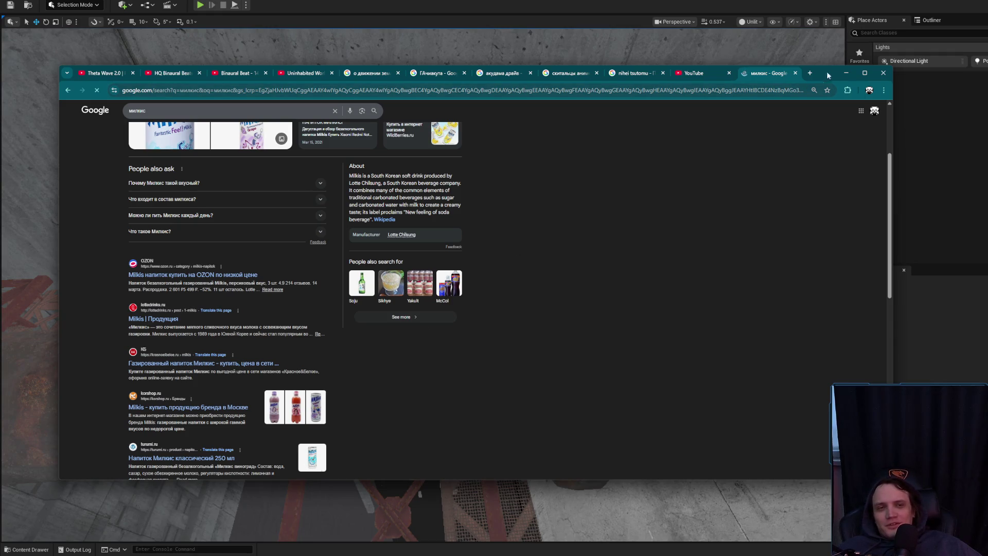
left_click(846, 73)
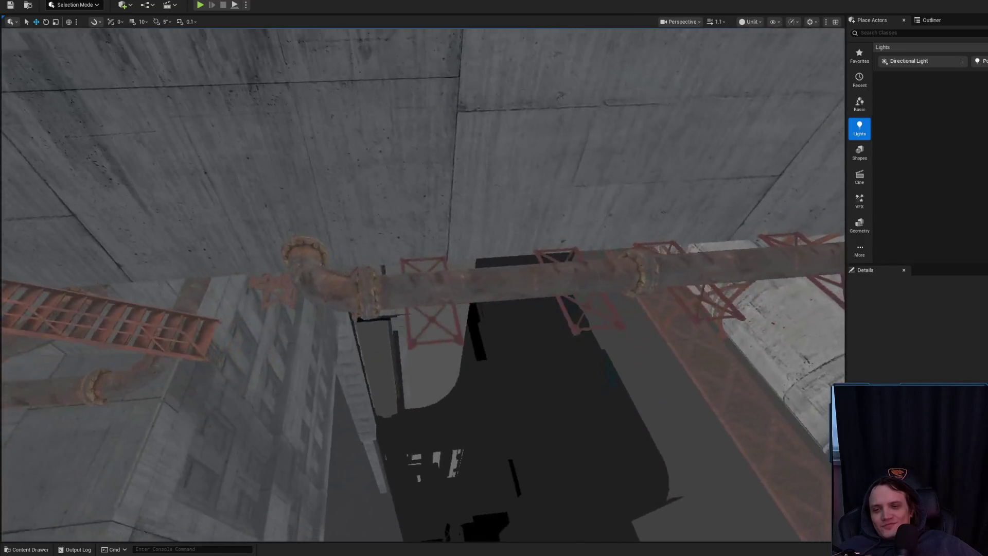
- Slide one catwalk support left along the pipe and raise another up to it
left_click(343, 370)
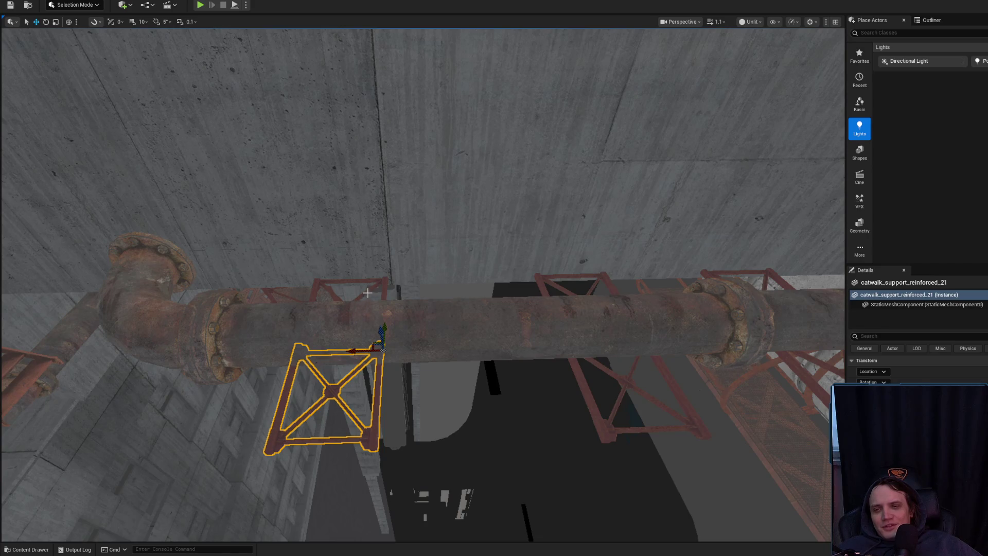
mouse_move(395, 263)
left_mouse_down()
mouse_move(371, 250)
mouse_move(398, 256)
mouse_move(433, 334)
left_mouse_up()
scroll(371, 253, "down", 2)
left_click(438, 264)
mouse_move(438, 260)
left_mouse_down()
mouse_move(441, 236)
mouse_move(432, 355)
mouse_move(478, 257)
mouse_move(465, 234)
mouse_move(456, 255)
mouse_move(432, 260)
mouse_move(441, 259)
left_mouse_up()
key("Escape")
- Nudge the upper and lower catwalk supports together slightly left
mouse_move(424, 303)
left_mouse_down()
mouse_move(397, 347)
mouse_move(415, 356)
left_mouse_up()
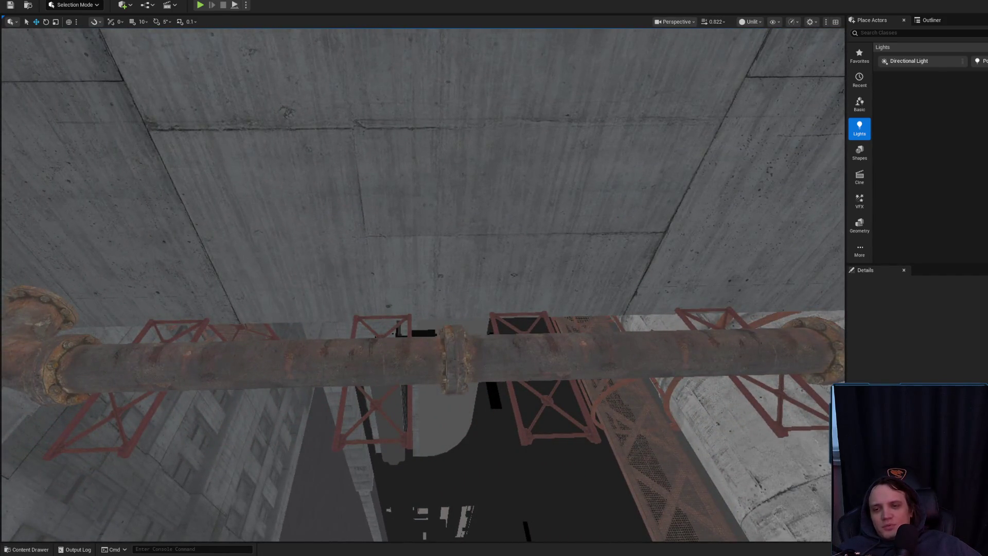
left_click(404, 355)
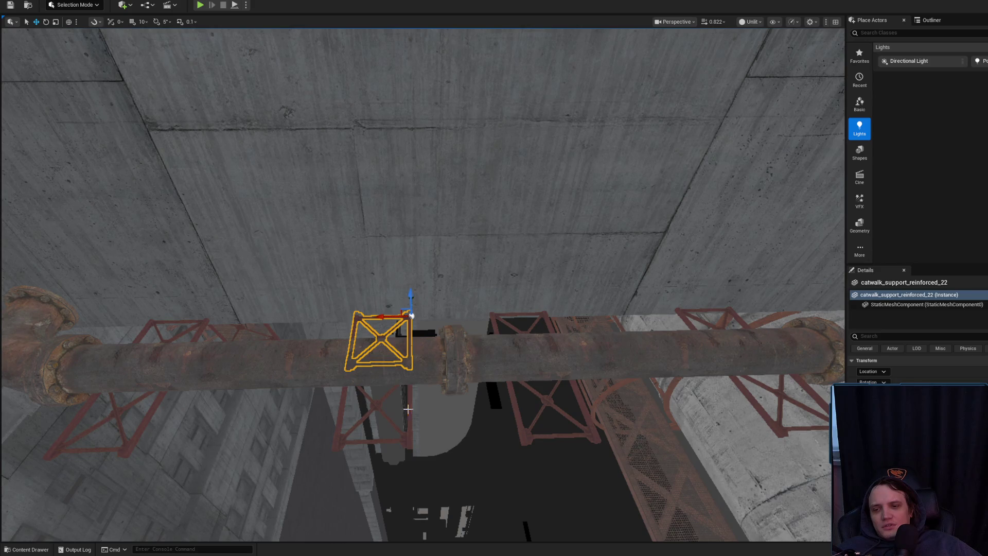
left_click(409, 411, "ctrl")
left_click_drag(381, 371, 375, 369)
mouse_move(447, 331)
left_mouse_down()
mouse_move(391, 309)
mouse_move(422, 329)
left_mouse_up()
key("Escape")
- Select catwalk_support_reinforced_27 with the lower support, then move toward the walls and ladder
left_click_drag(463, 370, 469, 378)
left_click(469, 378)
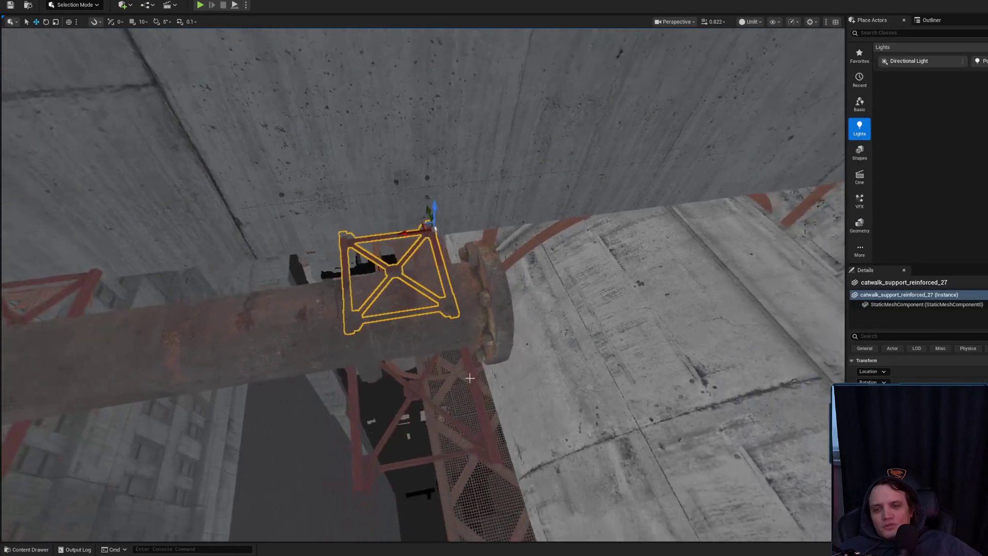
left_click(472, 375, "ctrl")
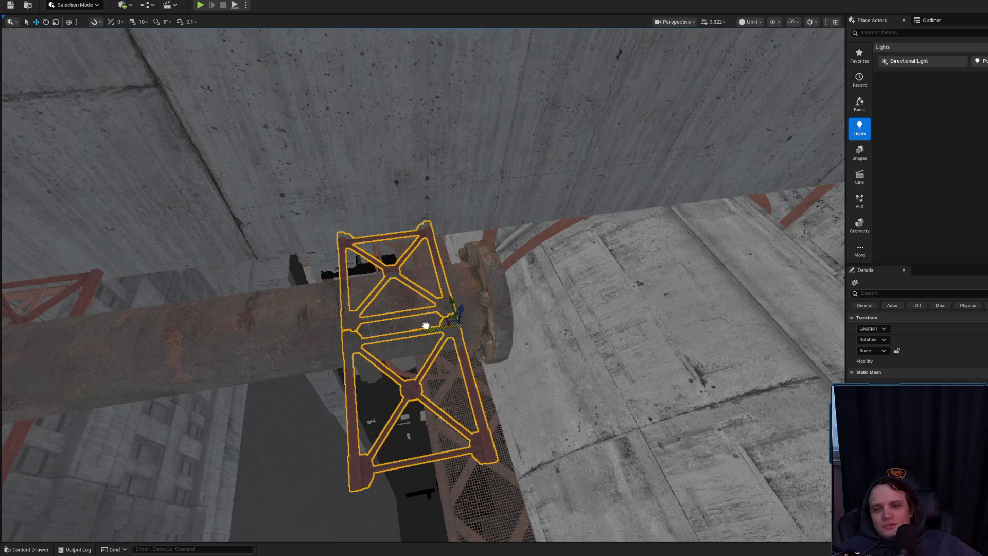
key("Escape")
mouse_move(425, 326)
left_mouse_down()
mouse_move(381, 301)
mouse_move(371, 319)
mouse_move(355, 288)
mouse_move(365, 281)
mouse_move(340, 273)
mouse_move(360, 309)
mouse_move(338, 372)
mouse_move(364, 286)
mouse_move(355, 278)
mouse_move(350, 288)
left_mouse_up()
scroll(365, 281, "up", 2)
scroll(345, 275, "down", 2)
- Select the rusty pipe SM_Piping237 near its flanged end
left_click(393, 273)
key("Escape")
left_click(350, 247)
mouse_move(350, 247)
left_mouse_down()
mouse_move(370, 288)
mouse_move(357, 232)
mouse_move(350, 242)
left_mouse_up()
key("Escape")
left_click(357, 232)
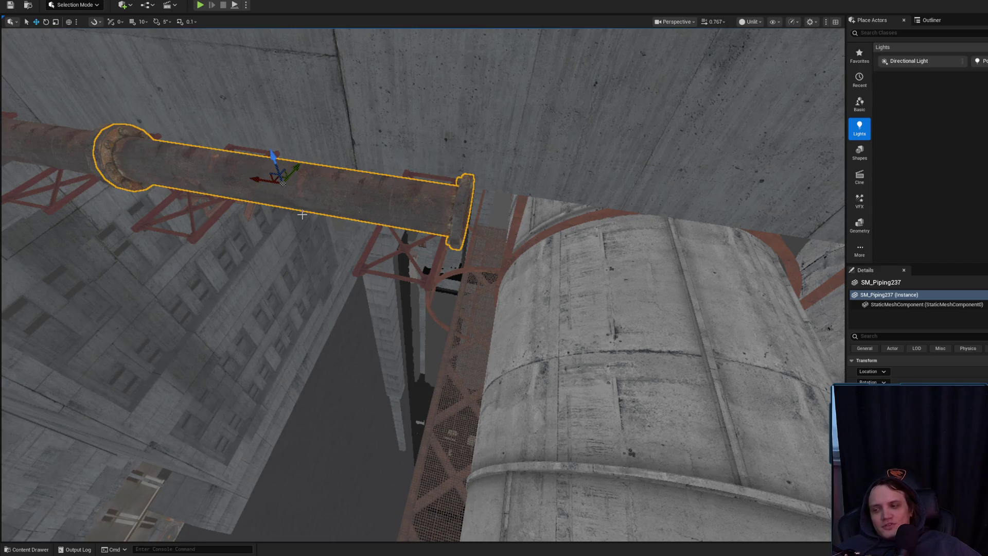
- Rotate SM_Piping238 about 20 degrees toward nearly horizontal
mouse_move(255, 172)
left_mouse_down()
mouse_move(228, 251)
mouse_move(204, 274)
left_mouse_up()
left_click(542, 315)
mouse_move(540, 386)
left_mouse_down()
mouse_move(509, 209)
mouse_move(591, 177)
mouse_move(534, 209)
mouse_move(451, 218)
left_mouse_up()
key("e")
mouse_move(393, 225)
left_mouse_down()
mouse_move(399, 242)
mouse_move(409, 241)
mouse_move(412, 221)
left_mouse_up()
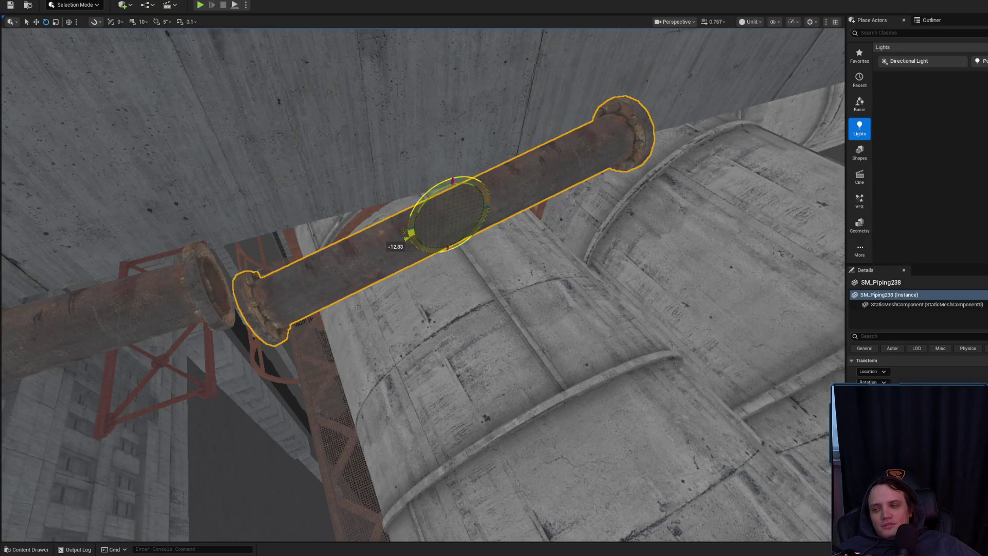
key("r")
mouse_move(481, 242)
left_mouse_down()
mouse_move(452, 269)
mouse_move(502, 248)
left_mouse_up()
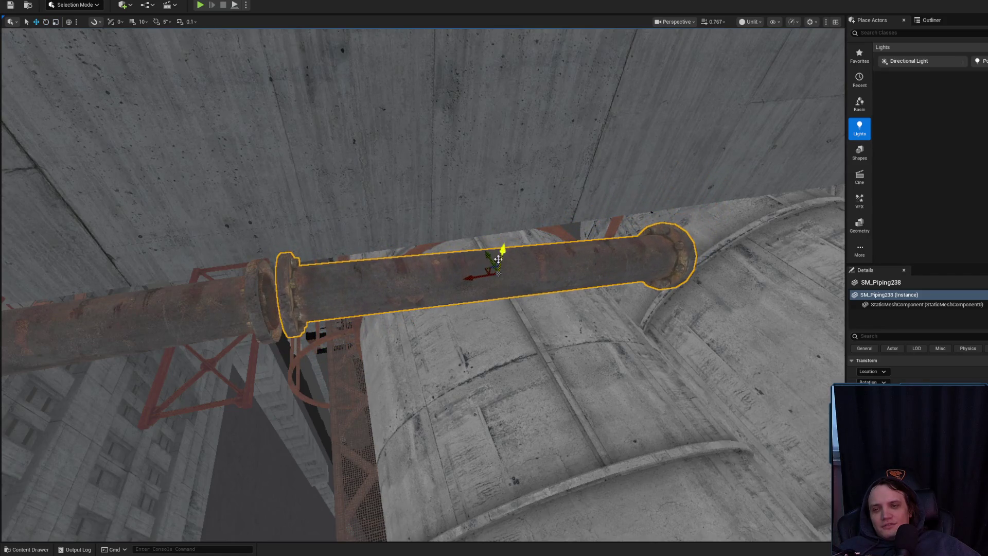
- Check SM_Piping238 from a lower angle and along its length above the scaffolding
scroll(454, 267, "up", 3)
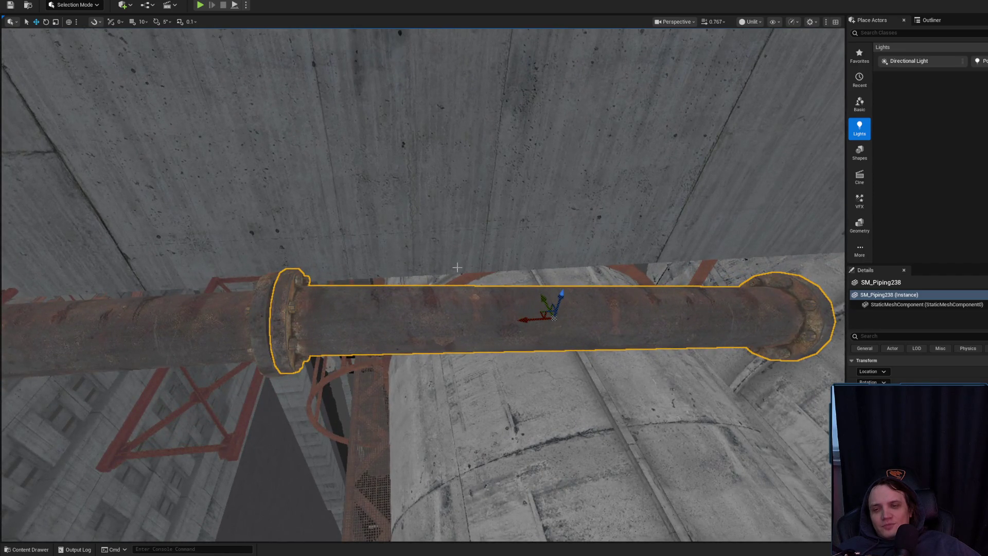
mouse_move(457, 267)
left_mouse_down()
mouse_move(450, 272)
mouse_move(460, 269)
left_mouse_up()
key("e")
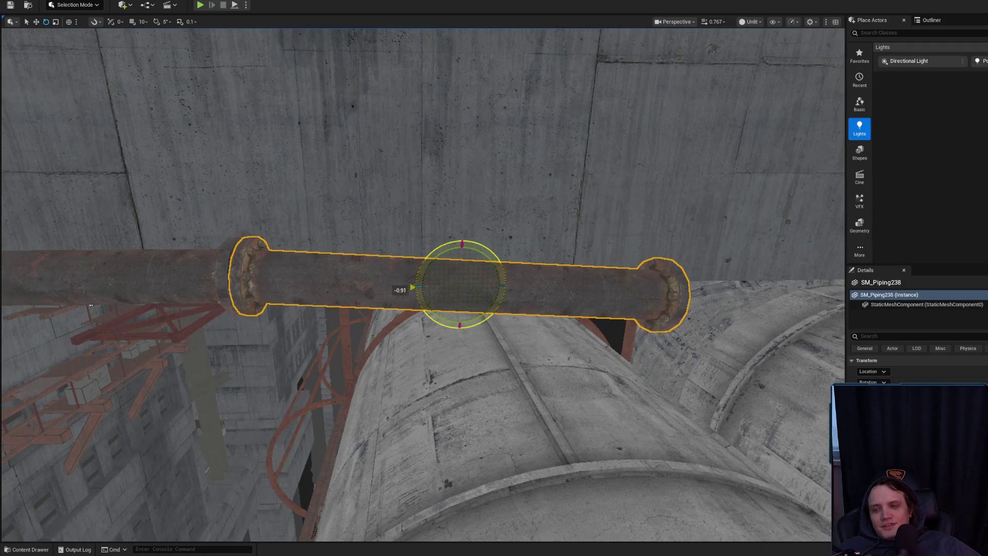
mouse_move(312, 260)
left_mouse_down()
mouse_move(464, 255)
mouse_move(467, 243)
left_mouse_up()
left_click_drag(459, 338, 460, 338)
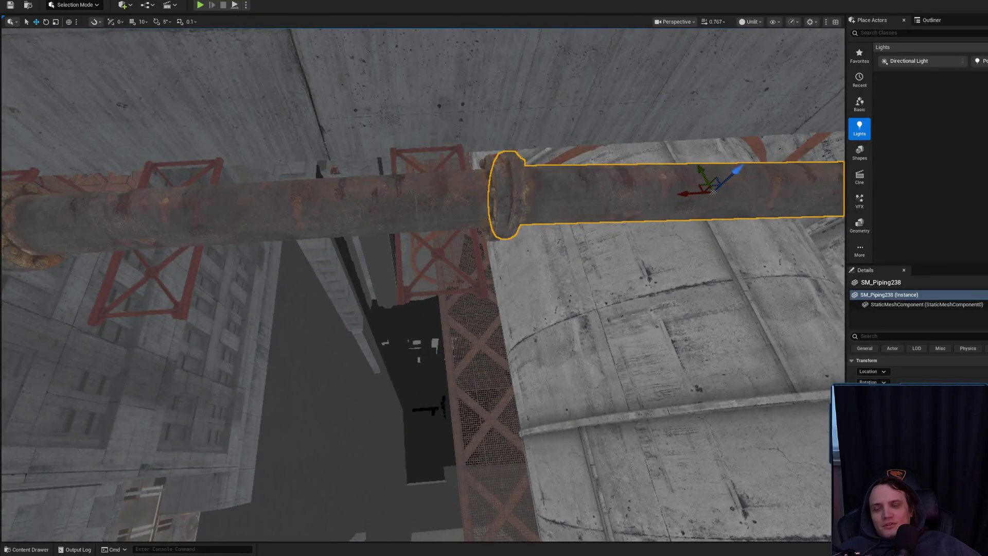
- Focus on SM_Piping237 to compare alignment, then reselect SM_Piping238 for rotating
left_click(316, 227)
key("f")
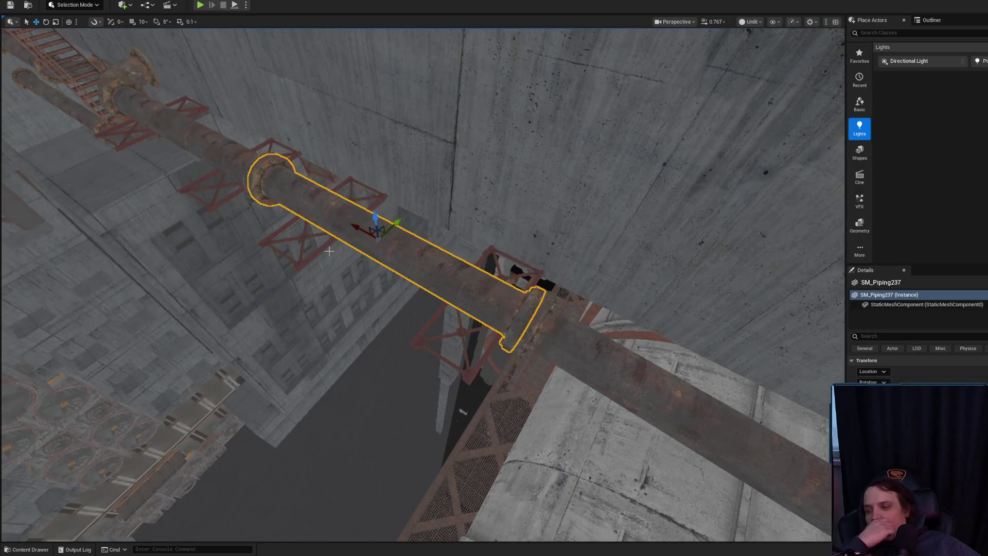
left_click_drag(329, 251, 329, 251)
left_click(608, 383)
key("e")
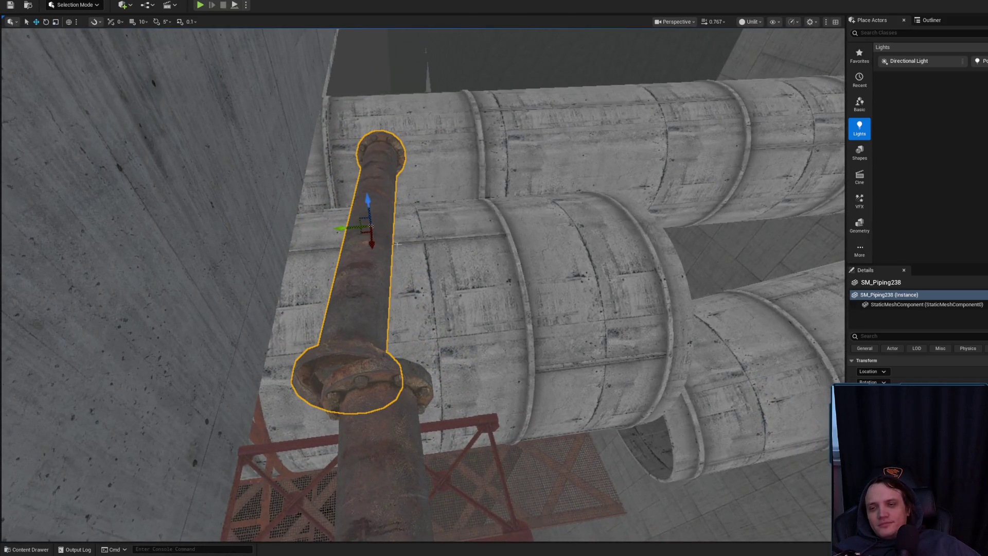
- Adjust SM_Piping238's height and tilt, raising it then lowering it back down
left_click(376, 463)
left_click_drag(376, 463, 376, 463)
left_click(463, 309)
left_click_drag(463, 309, 463, 309)
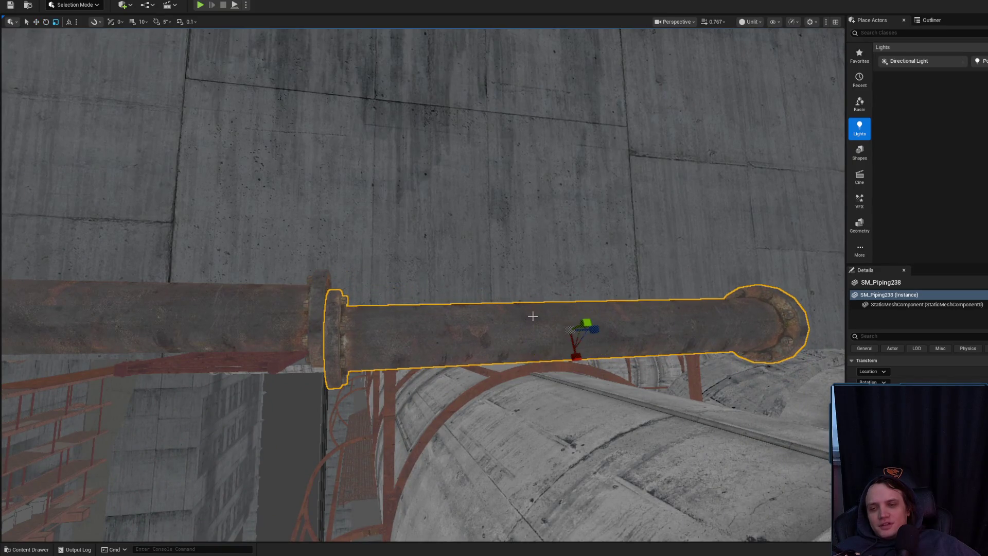
left_click_drag(569, 321, 568, 291)
mouse_move(552, 328)
left_mouse_down()
mouse_move(535, 321)
mouse_move(541, 336)
left_mouse_up()
key("r")
mouse_move(568, 281)
left_mouse_down()
mouse_move(564, 316)
mouse_move(598, 307)
mouse_move(710, 315)
mouse_move(731, 286)
left_mouse_up()
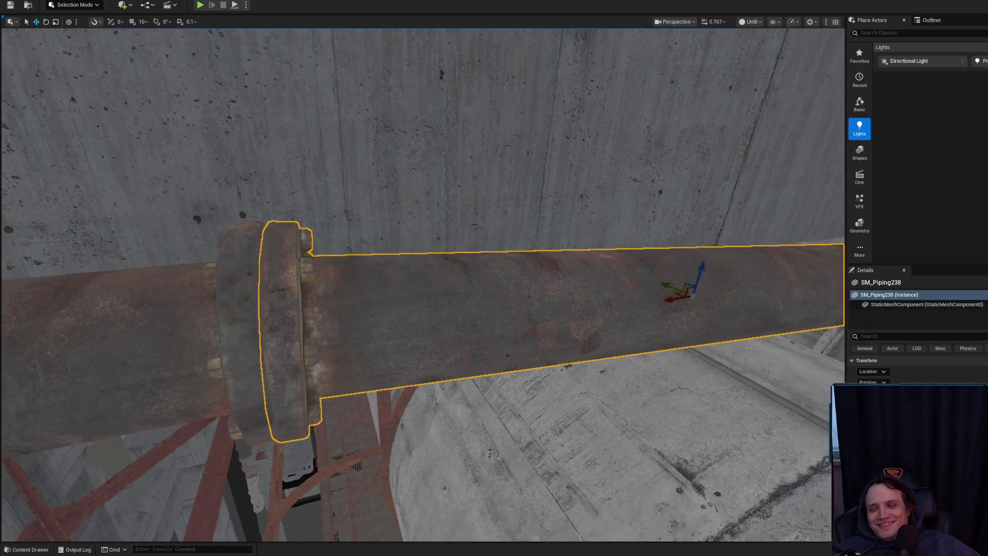
- Frame SM_Piping238 and inspect its placement over the truss supports from several angles
scroll(656, 323, "up", 3)
scroll(651, 324, "down", 3)
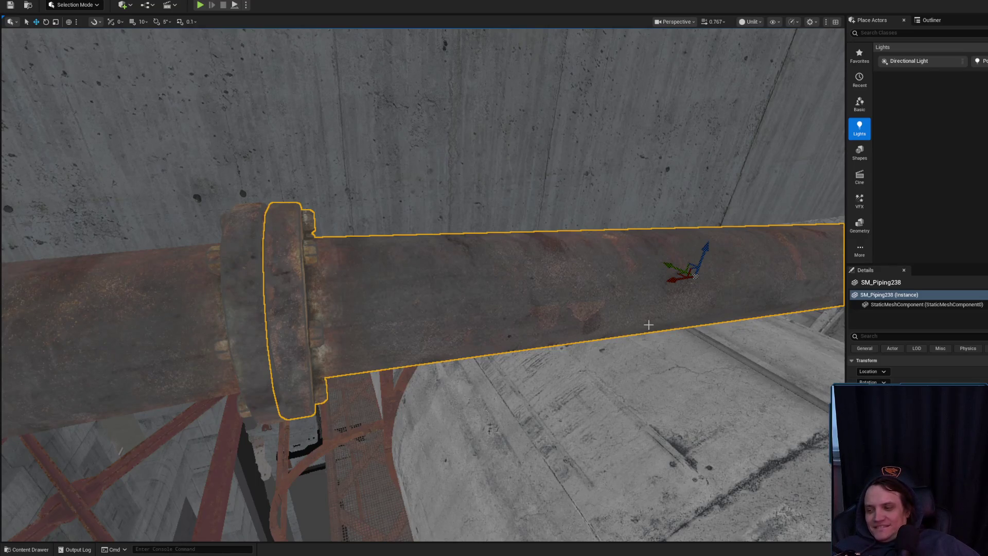
scroll(582, 296, "up", 3)
scroll(564, 293, "down", 3)
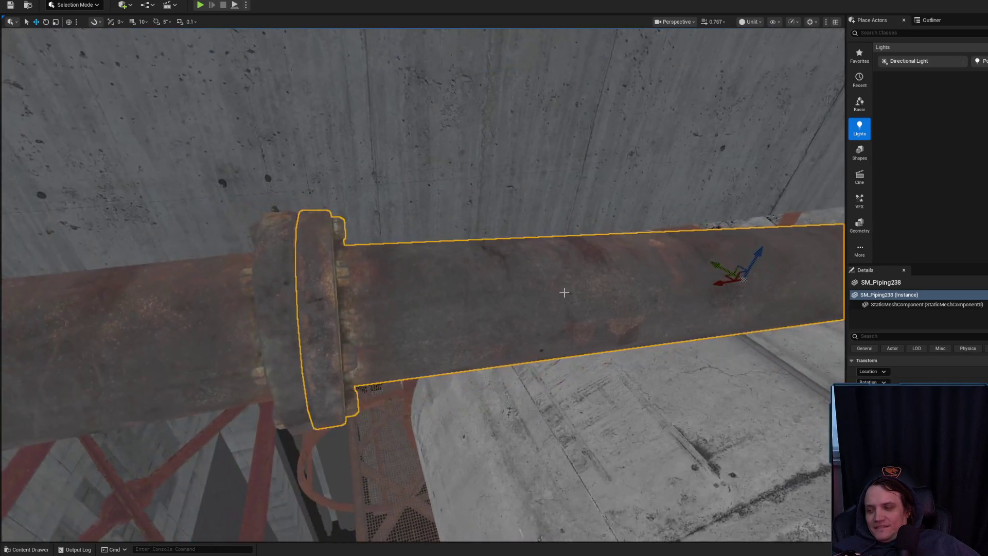
key("f")
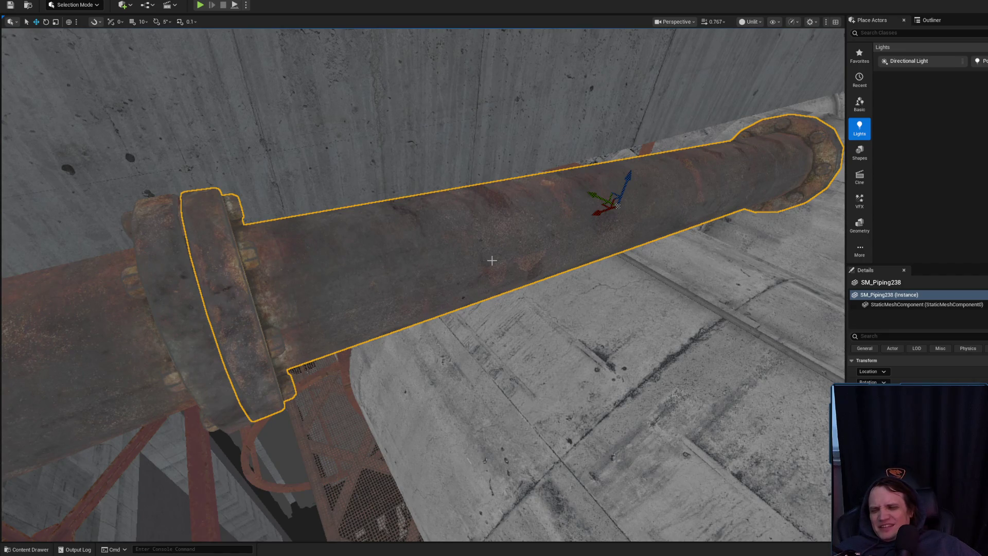
left_click_drag(480, 254, 463, 288)
mouse_move(448, 268)
left_mouse_down()
mouse_move(494, 247)
mouse_move(540, 257)
mouse_move(591, 289)
left_mouse_up()
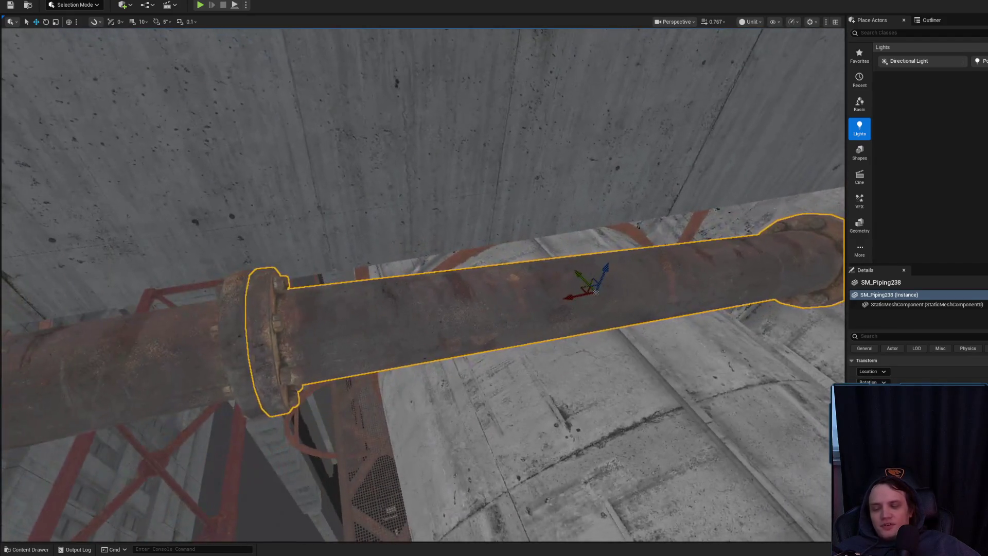
key("Escape")
left_click(566, 301)
mouse_move(567, 294)
left_mouse_down()
mouse_move(556, 319)
mouse_move(540, 304)
mouse_move(647, 281)
mouse_move(550, 307)
left_mouse_up()
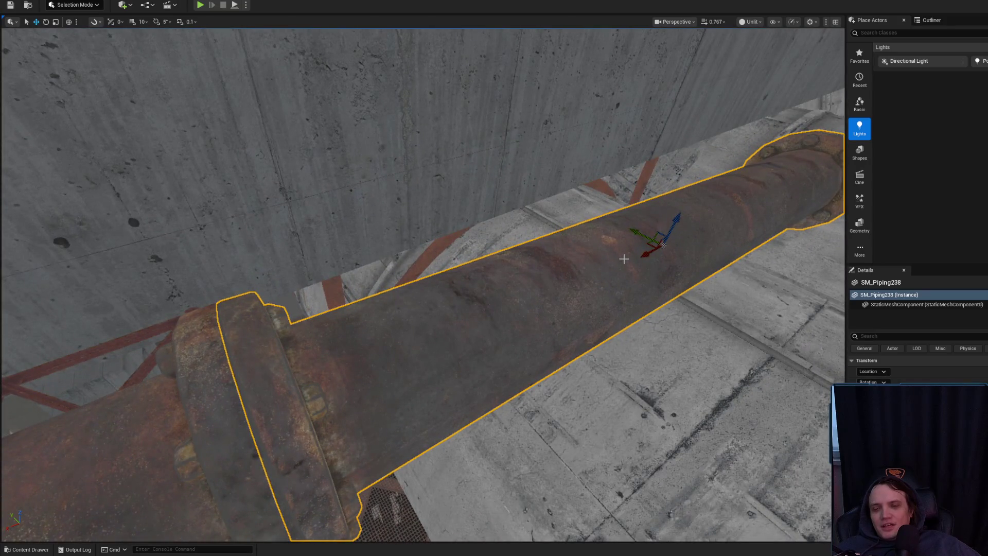
left_click_drag(624, 259, 535, 265)
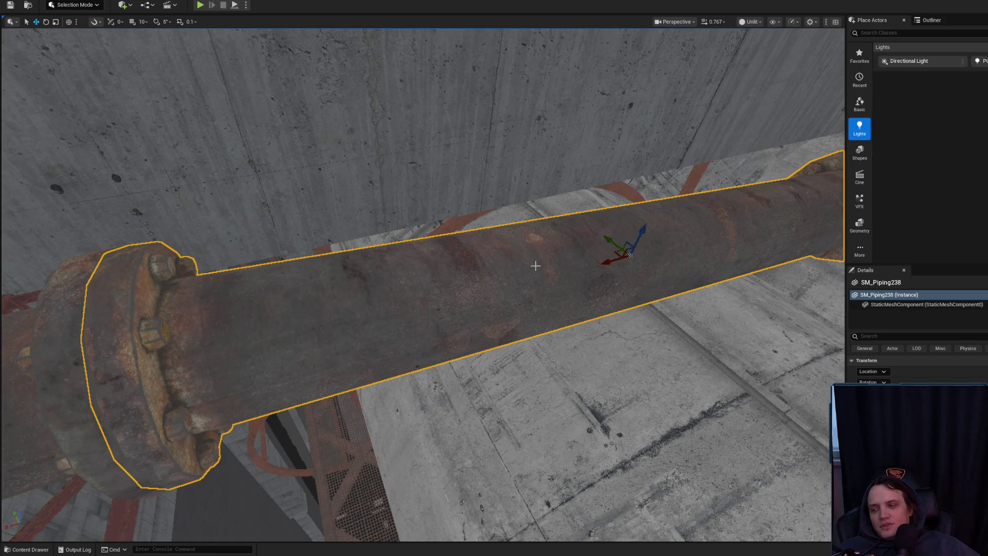
- Tilt SM_Piping238 by about -1.34 degrees and raise it slightly
mouse_move(453, 281)
left_mouse_down()
mouse_move(559, 279)
mouse_move(555, 246)
left_mouse_up()
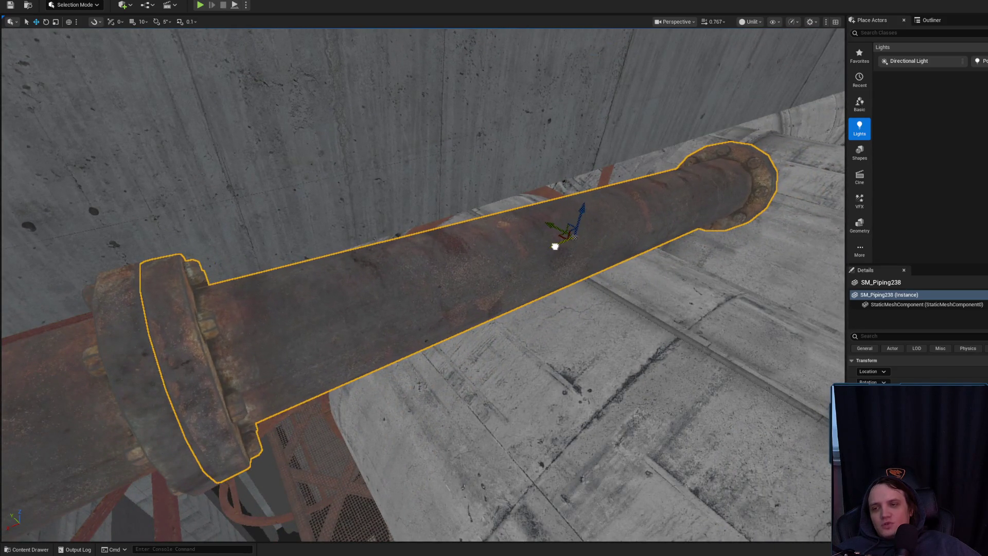
key("e")
key("r")
key("e")
left_click_drag(544, 243, 541, 252)
key("w")
left_click_drag(585, 212, 582, 205)
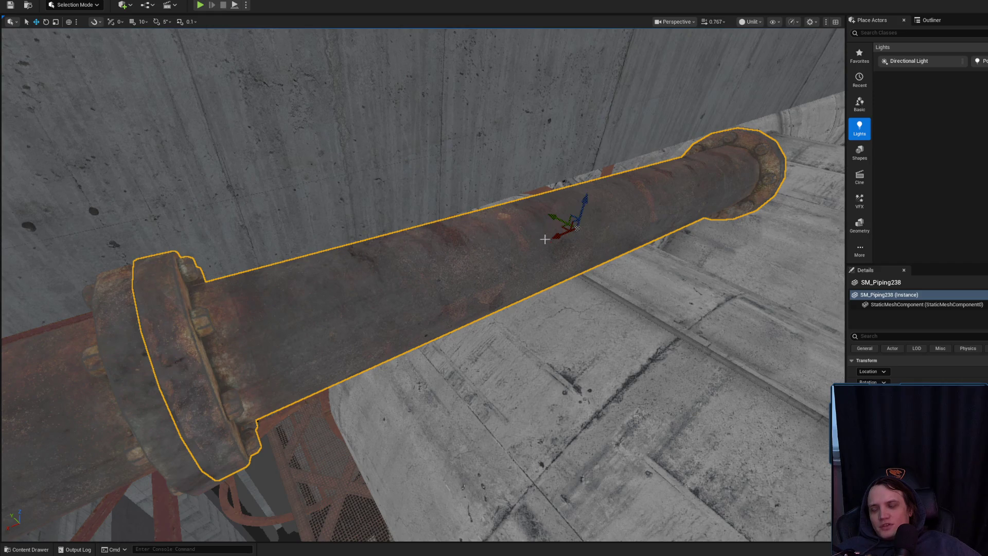
- Rotate and shift SM_Piping238 slightly more to bring it into line
scroll(544, 239, "down", 6)
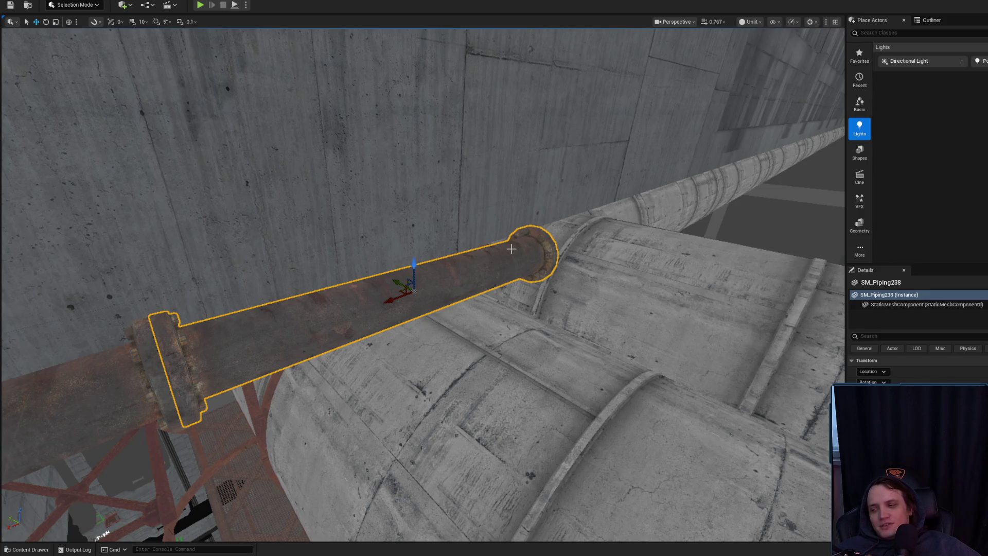
mouse_move(490, 262)
left_mouse_down()
mouse_move(591, 221)
mouse_move(573, 227)
mouse_move(569, 258)
mouse_move(511, 302)
mouse_move(547, 271)
left_mouse_up()
key("e")
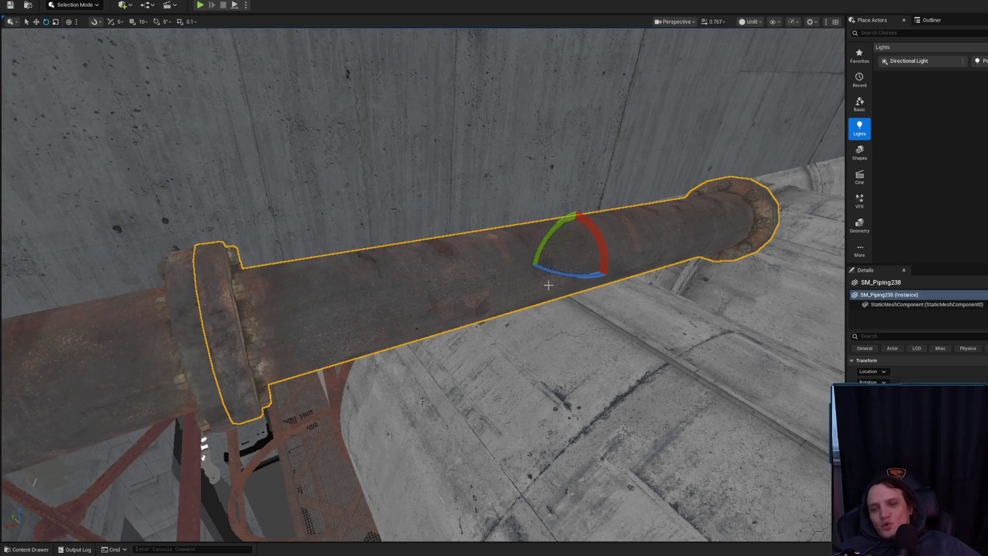
left_click_drag(514, 270, 533, 235)
left_click_drag(601, 220, 556, 264)
key("w")
mouse_move(608, 223)
left_mouse_down()
mouse_move(602, 214)
mouse_move(622, 257)
mouse_move(566, 241)
mouse_move(601, 254)
left_mouse_up()
key("Escape")
- Recheck SM_Piping238 from the side, then select the adjacent SM_Piping237
left_click(622, 257)
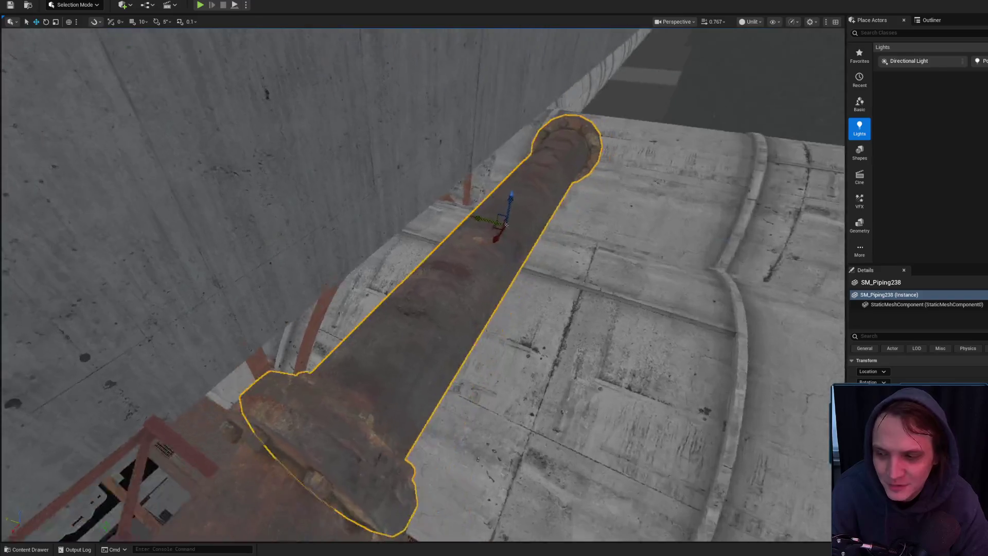
key("e")
key("w")
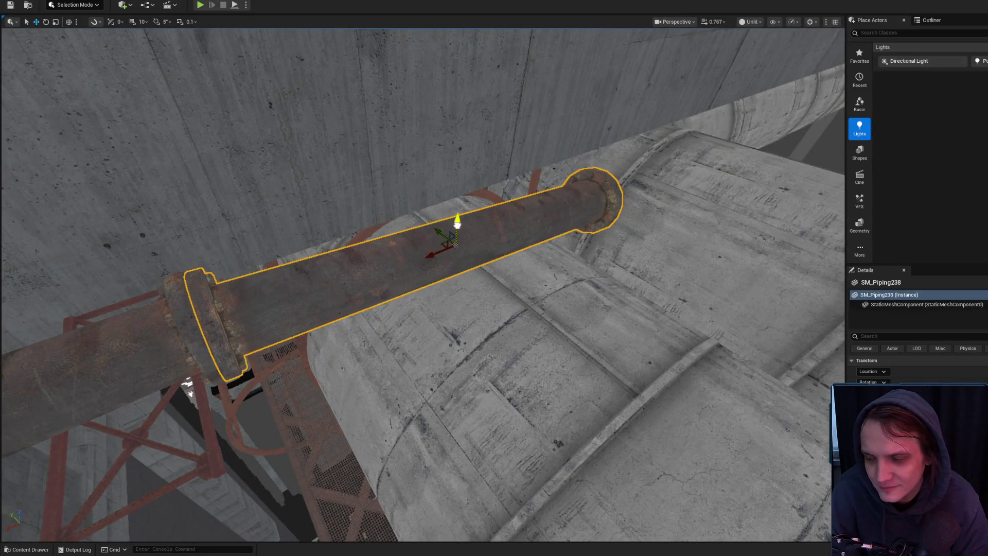
mouse_move(457, 222)
left_mouse_down()
mouse_move(453, 175)
mouse_move(471, 257)
left_mouse_up()
left_click(357, 289)
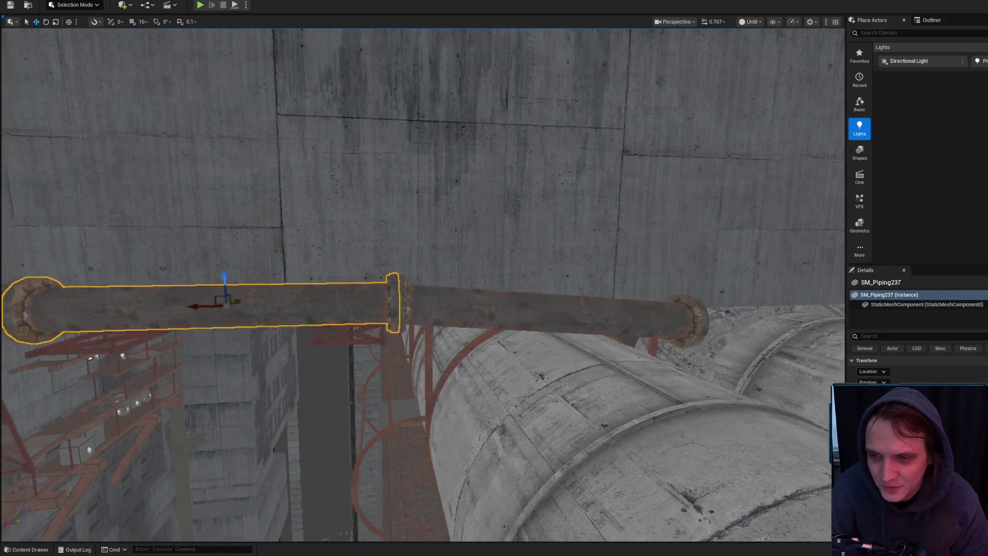
- Slide the steel support tower under the pipe along the run
key("f")
left_click_drag(536, 304, 359, 261)
left_click(383, 190)
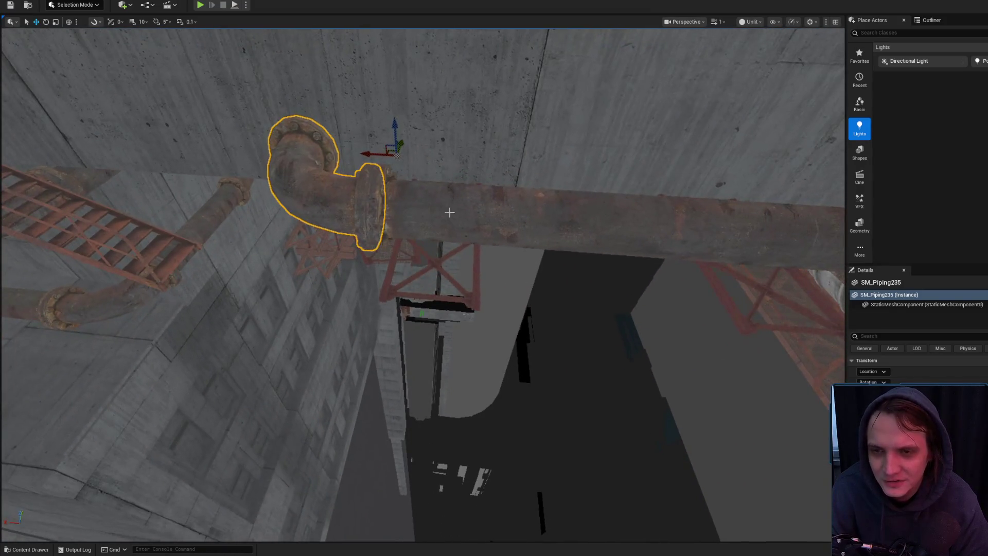
left_click(616, 225, "ctrl")
key("f")
left_click(424, 236)
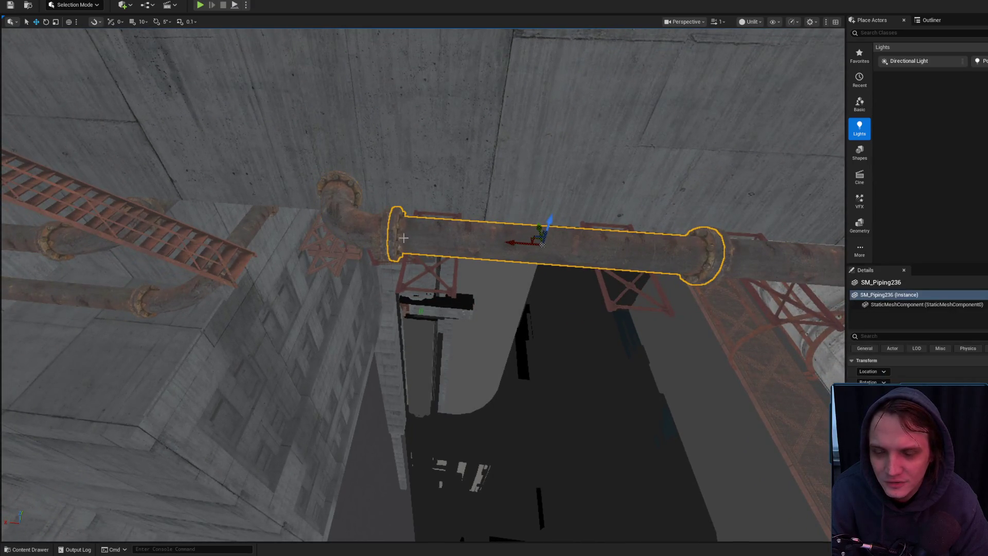
left_click(454, 270)
key("f")
mouse_move(485, 234)
left_mouse_down()
mouse_move(362, 206)
mouse_move(405, 211)
left_mouse_up()
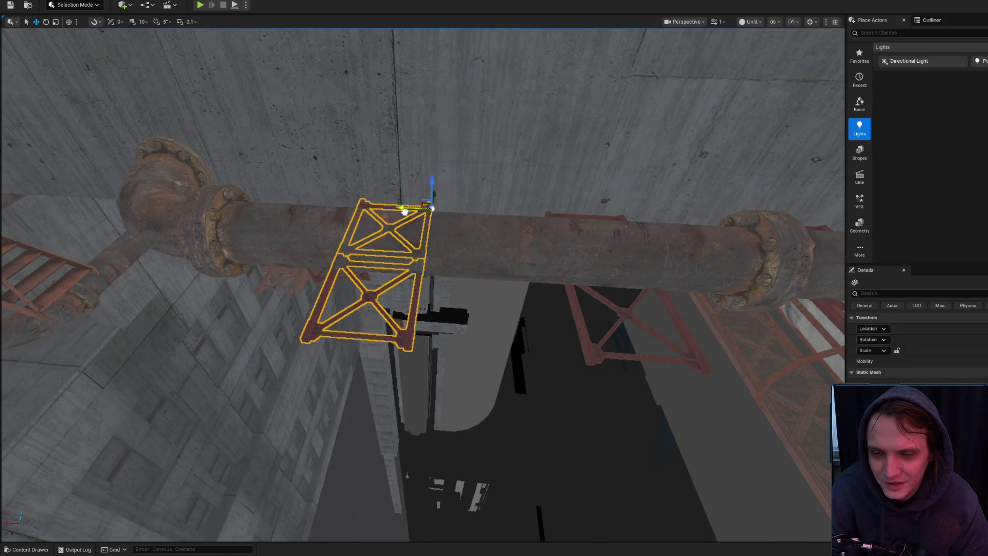
- Slide the elbow and straight pipe SM_Piping236 together along the run
left_click(232, 241)
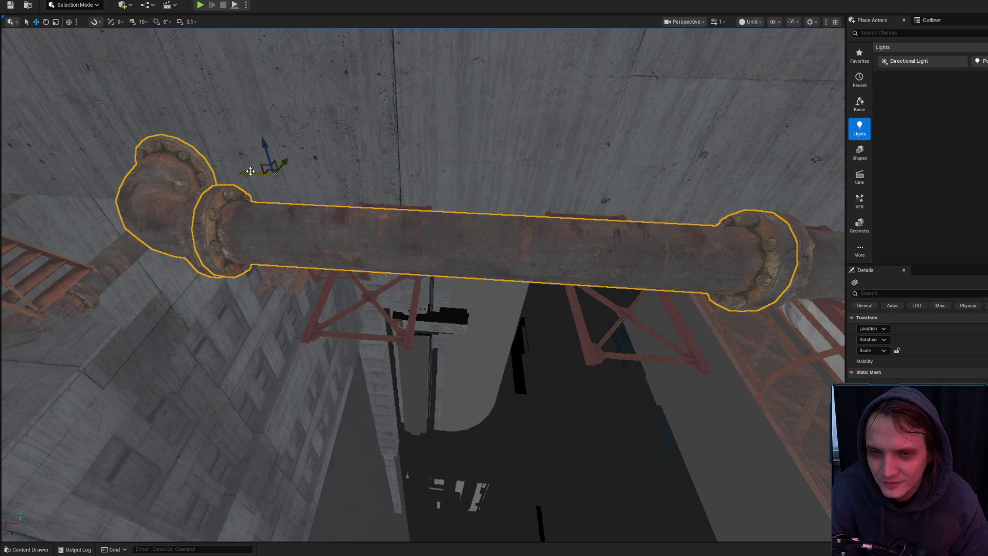
key("f")
left_click(376, 248)
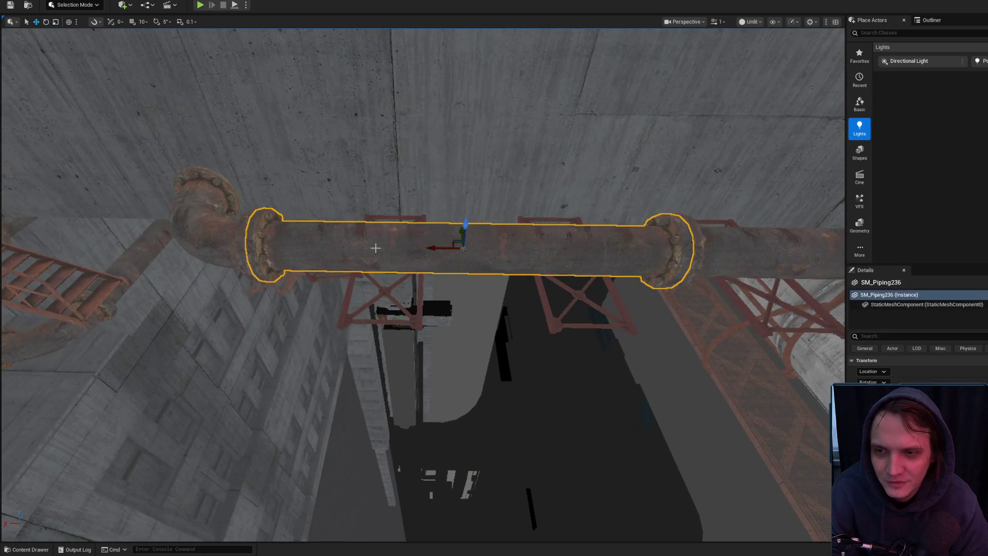
left_click(227, 219, "ctrl")
left_click_drag(265, 193, 334, 195)
- Slide SM_Piping237 right along its axis
key("w")
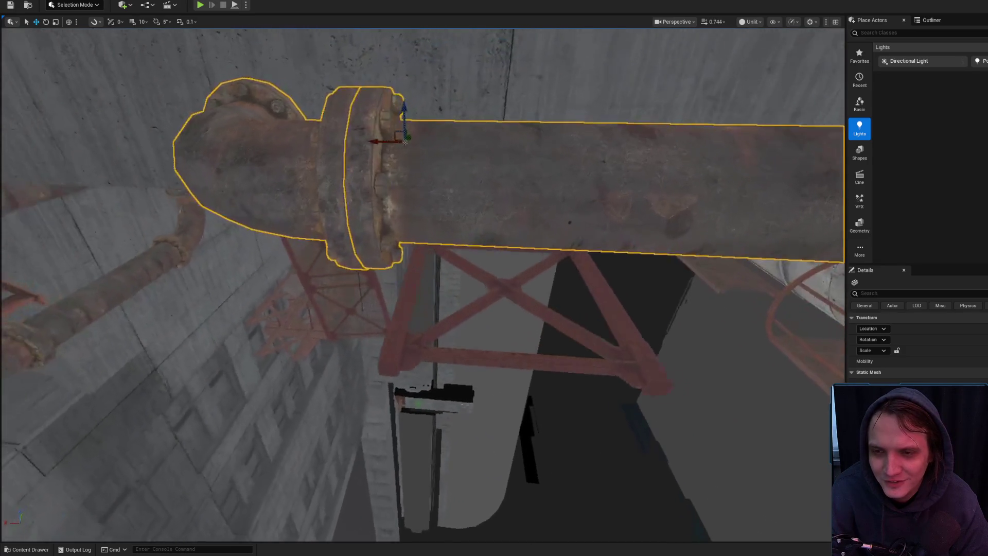
key("s")
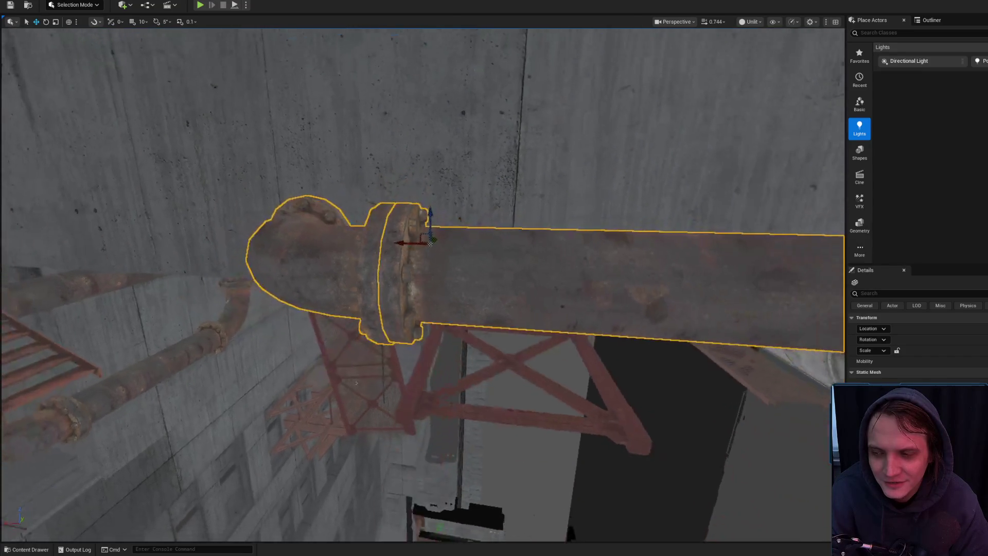
key("w")
key("s")
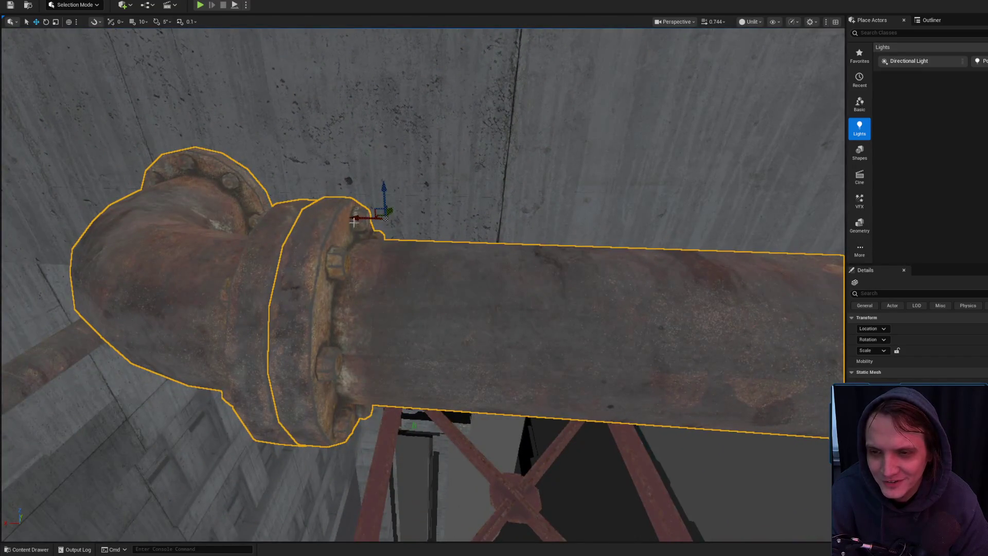
key("s")
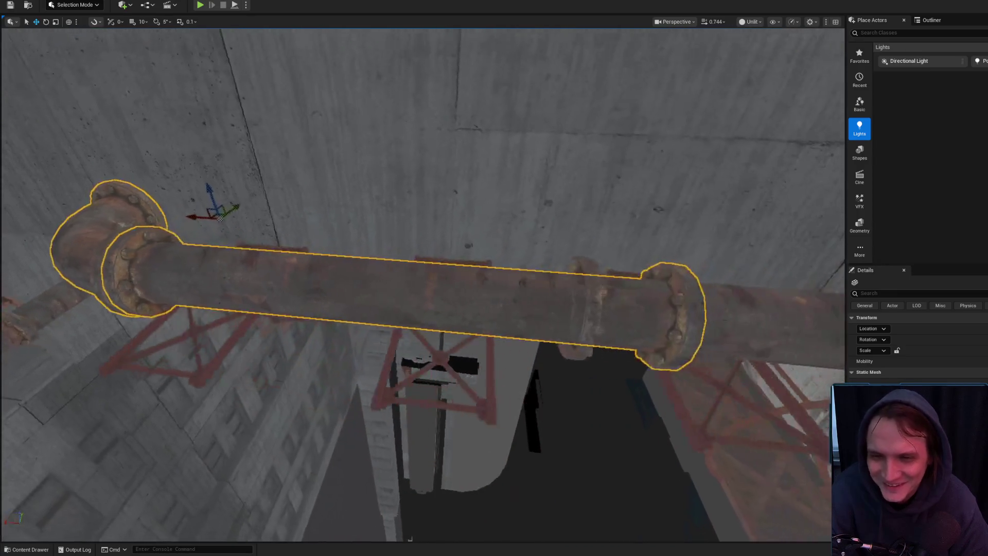
left_click(545, 294)
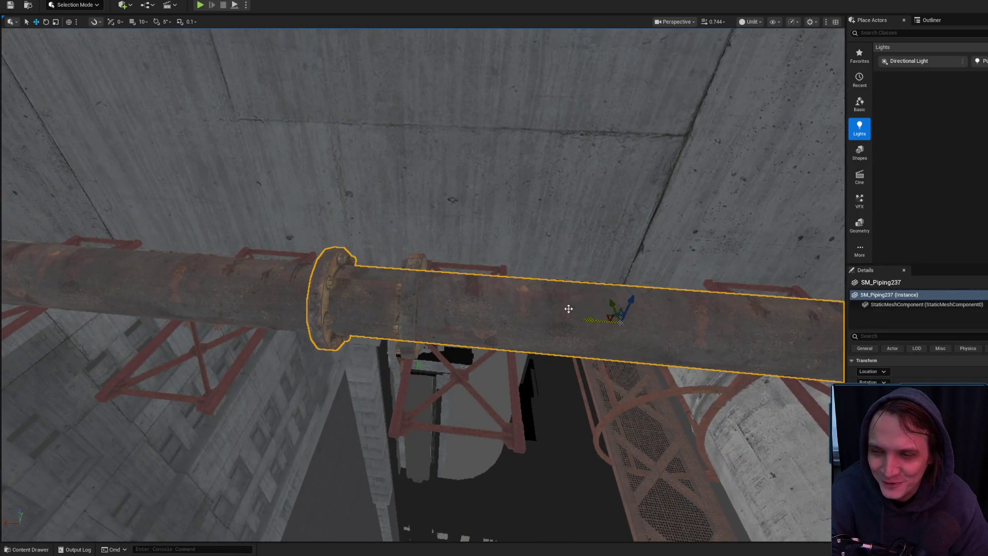
left_click_drag(588, 319, 689, 342)
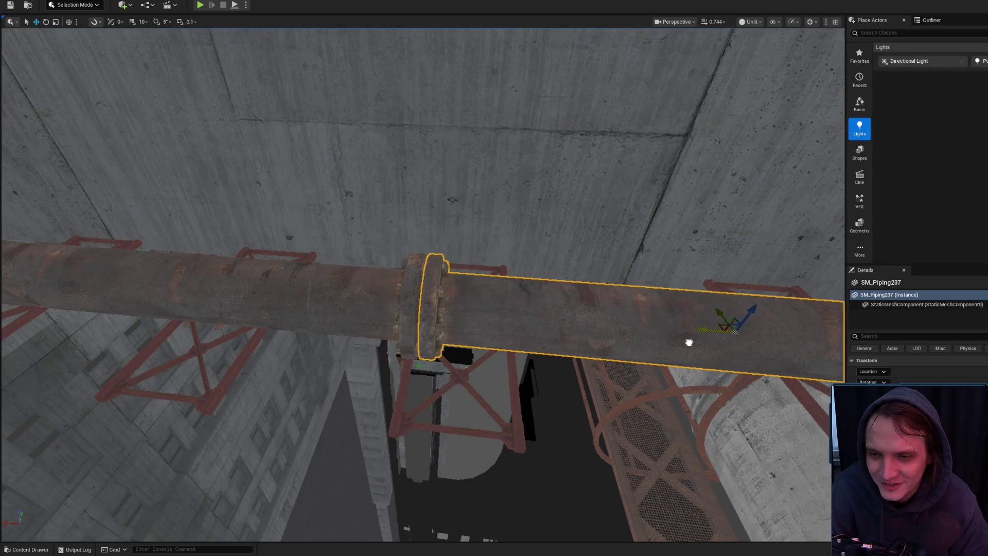
- Raise the red truss so it straddles the pipe past the flanged joint
scroll(508, 323, "up", 5)
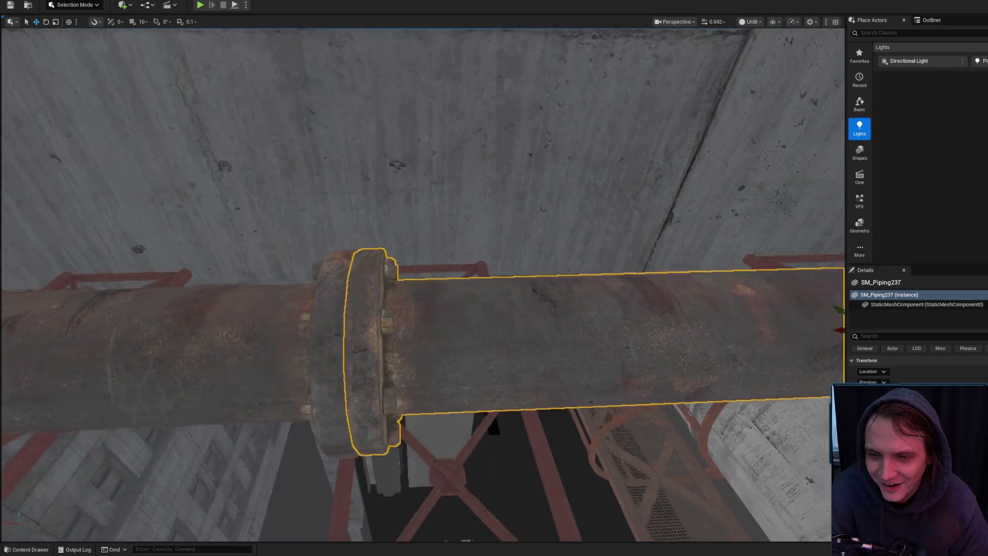
left_click_drag(508, 323, 463, 371)
left_click(463, 370)
mouse_move(463, 239)
left_mouse_down()
mouse_move(457, 150)
mouse_move(455, 225)
left_mouse_up()
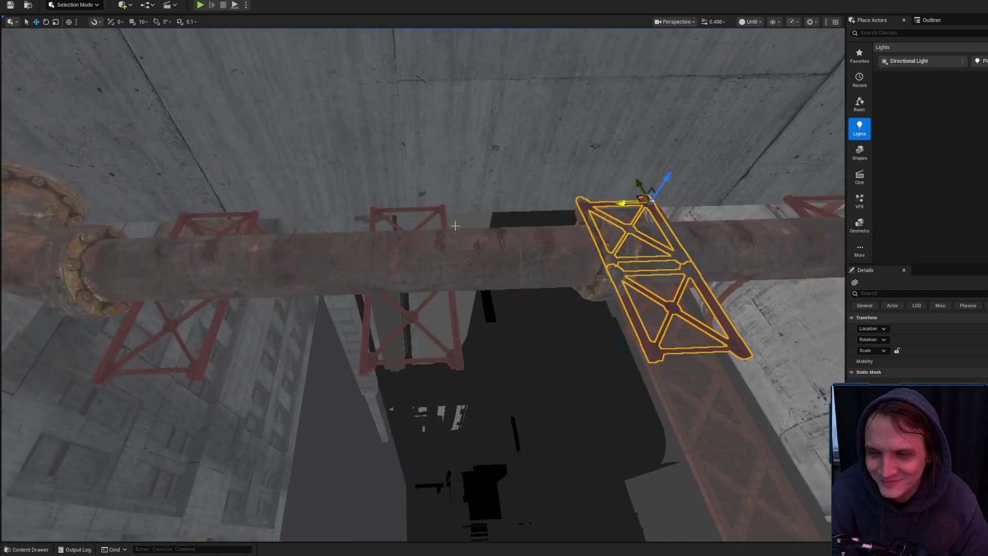
left_click(411, 315)
left_click(419, 218, "ctrl")
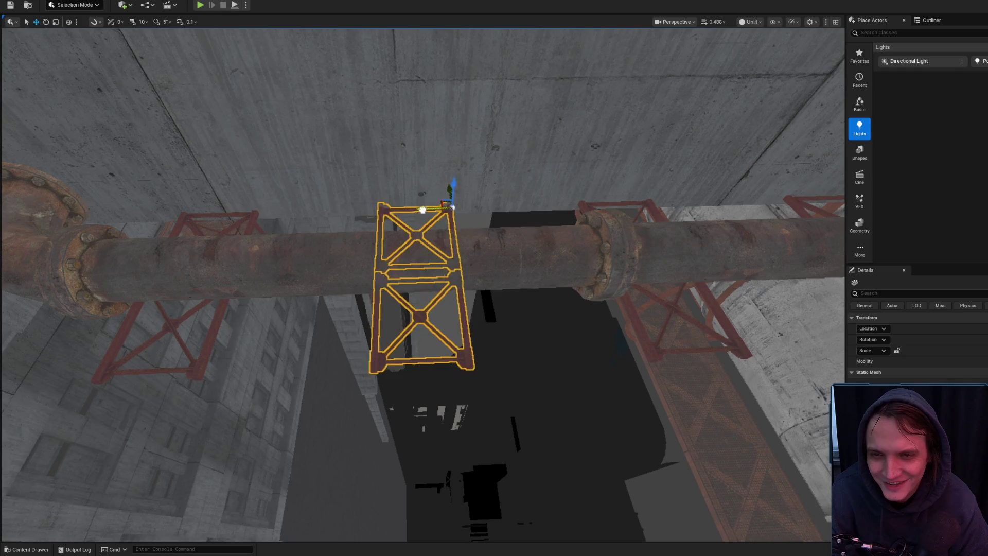
mouse_move(448, 207)
left_mouse_down()
mouse_move(429, 221)
mouse_move(438, 356)
left_mouse_up()
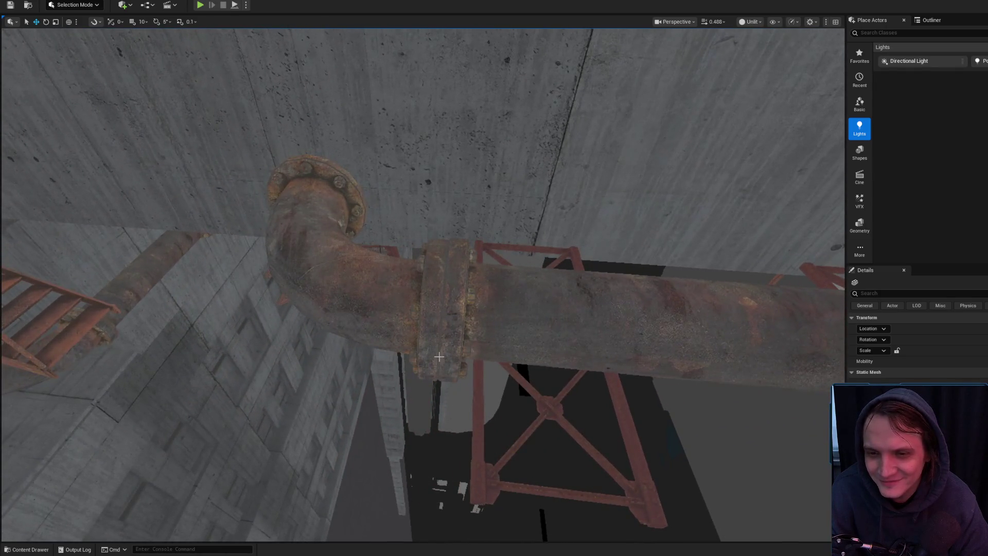
left_click(476, 377)
key("f")
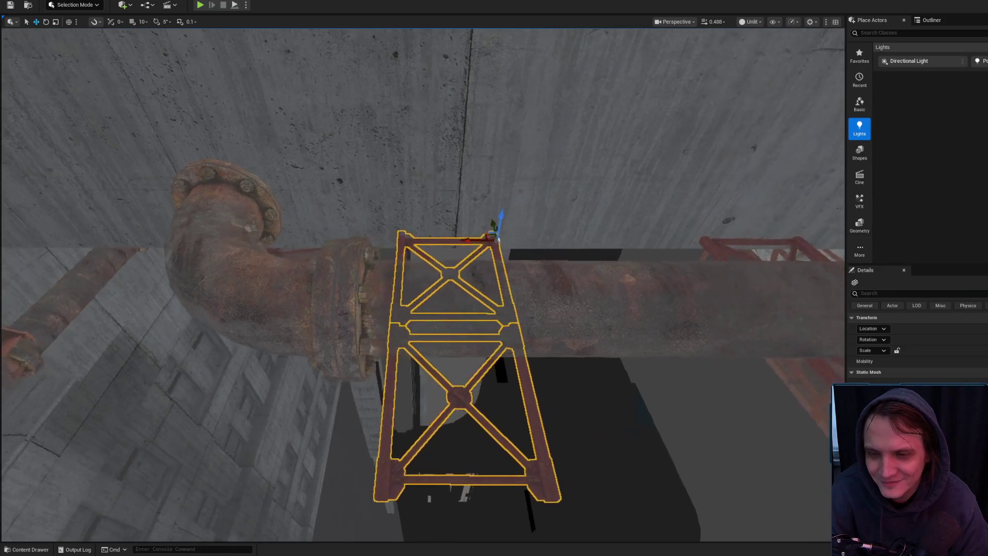
mouse_move(473, 242)
left_mouse_down()
mouse_move(434, 288)
mouse_move(421, 330)
left_mouse_up()
mouse_move(412, 280)
left_mouse_down()
mouse_move(416, 309)
mouse_move(412, 280)
left_mouse_up()
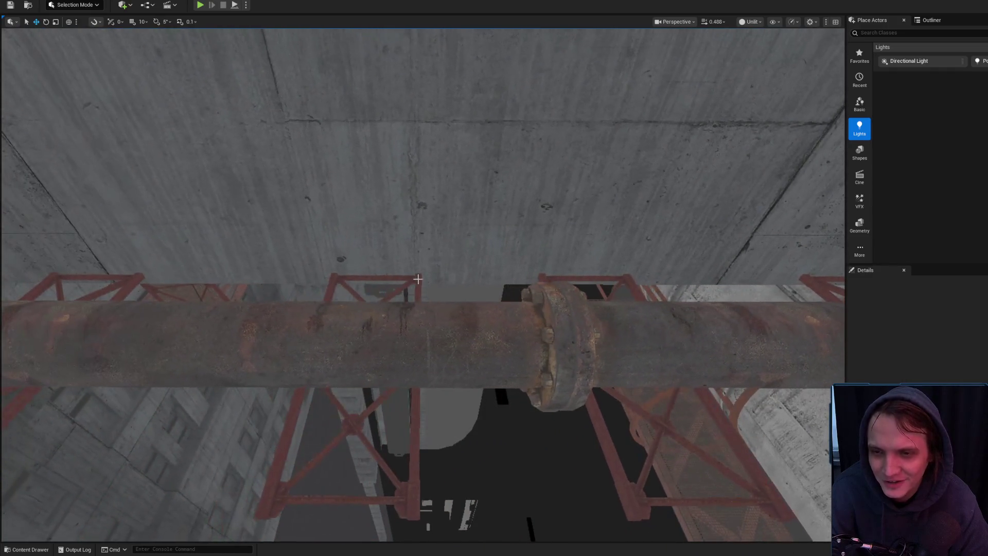
left_click(412, 280)
mouse_move(359, 414)
left_mouse_down()
mouse_move(360, 381)
mouse_move(344, 360)
left_mouse_up()
mouse_move(310, 142)
left_mouse_down()
mouse_move(309, 154)
mouse_move(309, 141)
left_mouse_up()
left_click(310, 141)
- Frame SM_Piping238 and orbit around it to compare it with the long pipe
key("f")
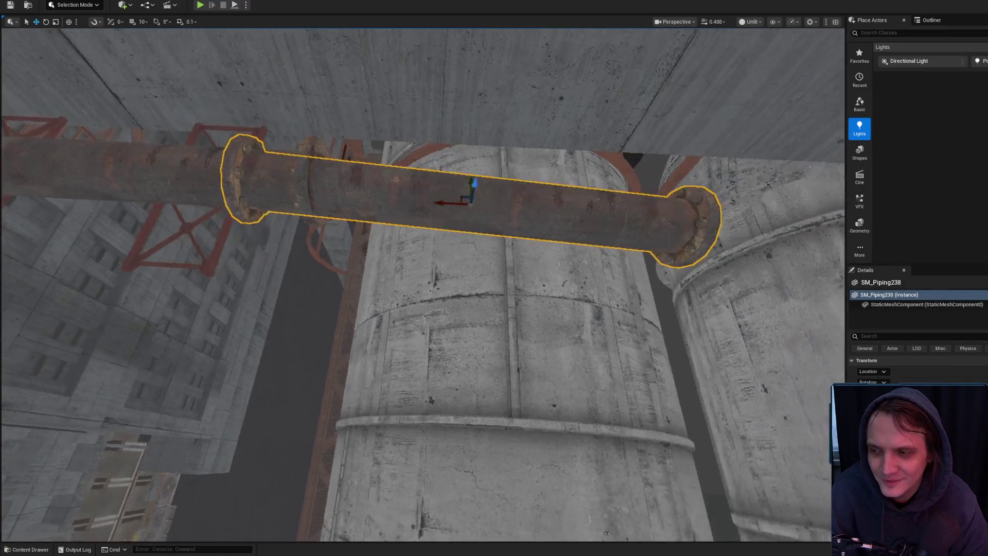
mouse_move(463, 308)
left_mouse_down()
mouse_move(463, 288)
mouse_move(463, 329)
mouse_move(463, 304)
left_mouse_up()
left_click_drag(416, 230, 417, 237)
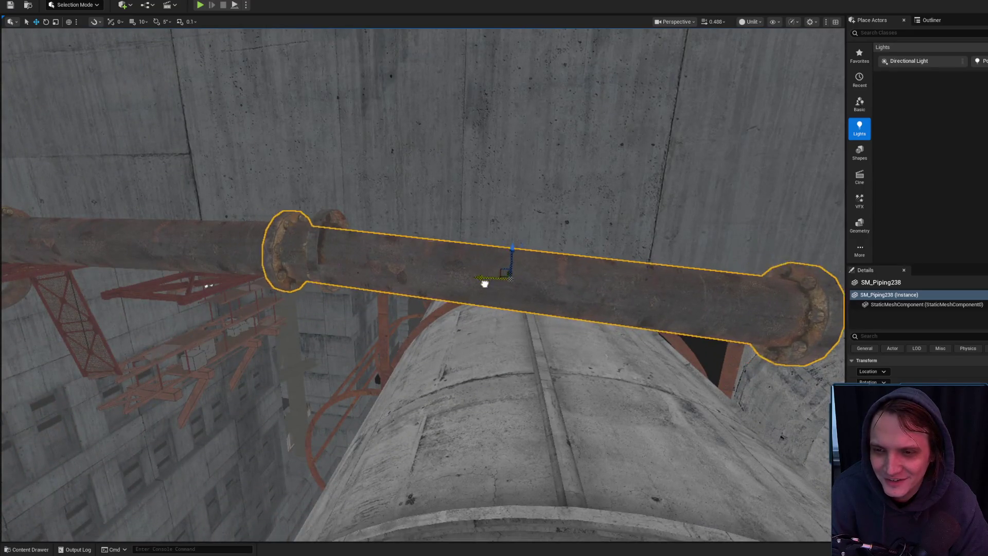
mouse_move(543, 293)
left_mouse_down()
mouse_move(501, 281)
mouse_move(488, 304)
mouse_move(512, 306)
mouse_move(458, 277)
mouse_move(440, 252)
left_mouse_up()
key("Escape")
left_click(492, 283)
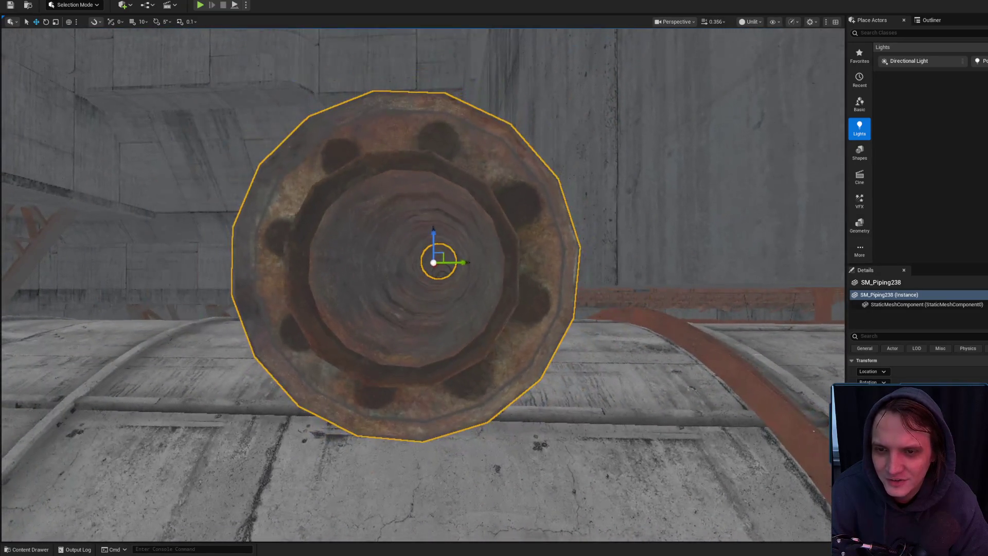
mouse_move(526, 323)
left_mouse_down()
mouse_move(476, 299)
mouse_move(496, 304)
left_mouse_up()
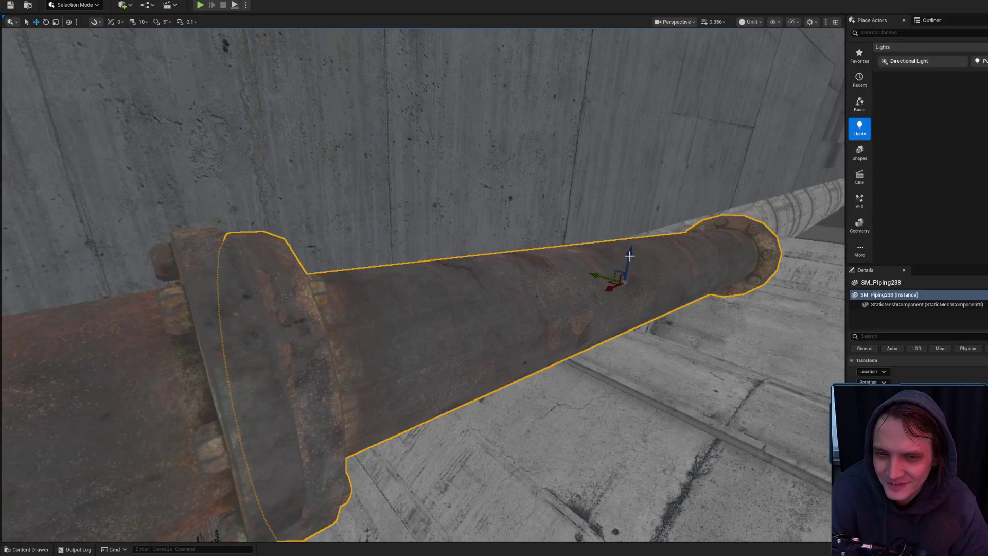
left_click_drag(610, 255, 615, 281)
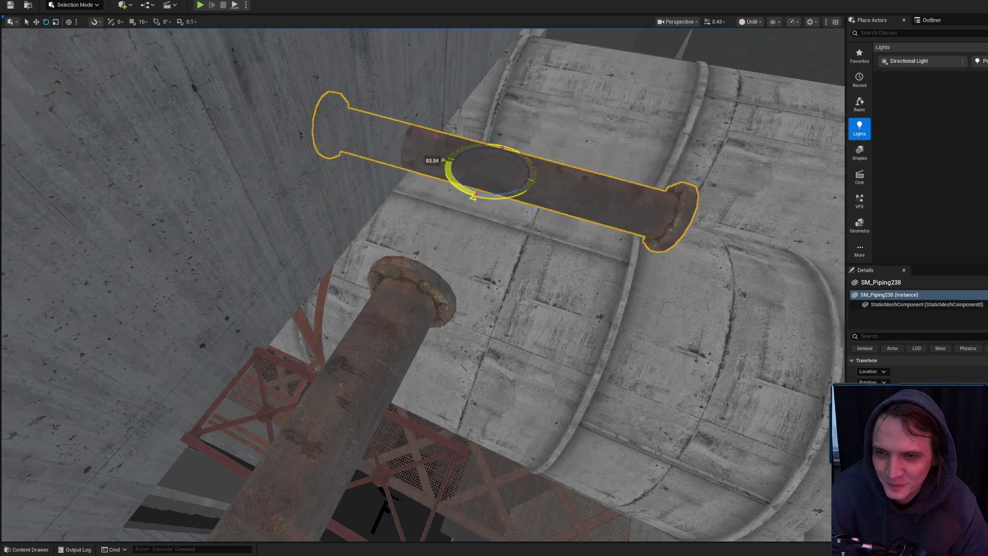
left_click_drag(494, 277, 519, 263)
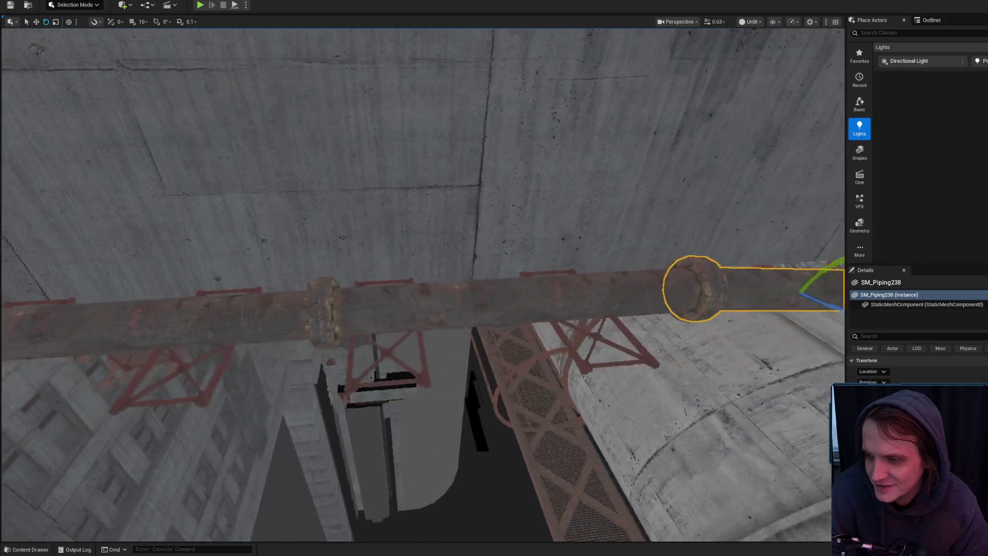
- Rotate SM_Piping238 so it lines up with the long horizontal pipe
key("f")
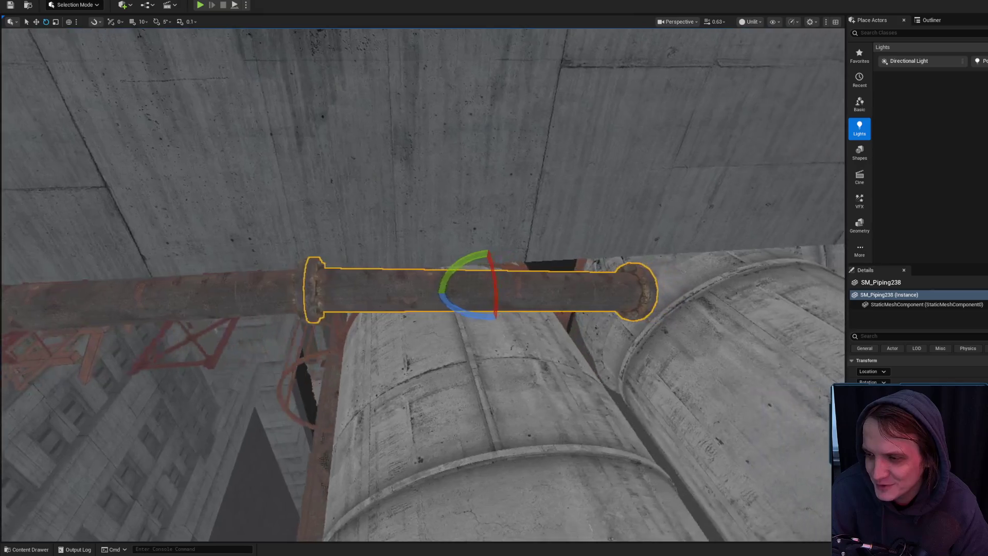
key("d")
key("r")
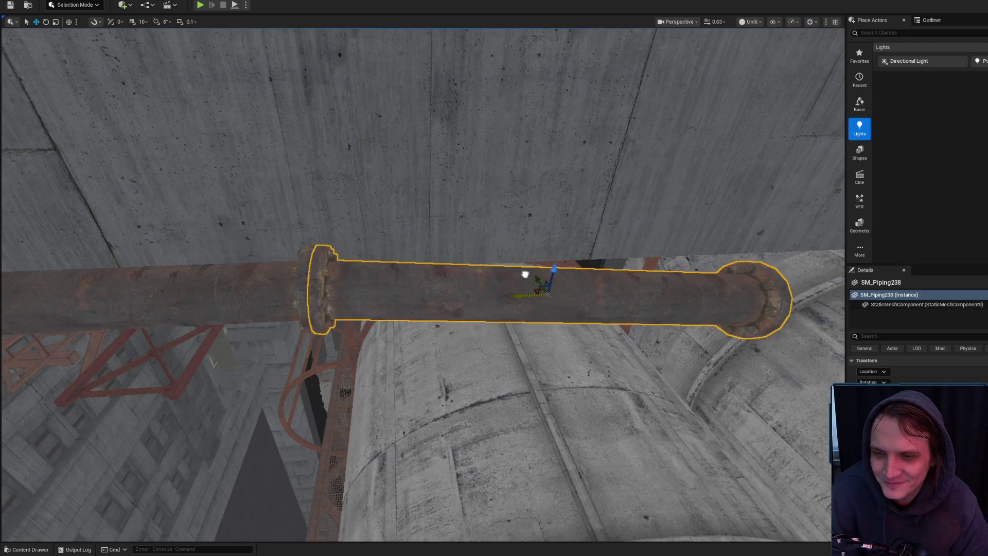
scroll(524, 274, "down", 5)
key("e")
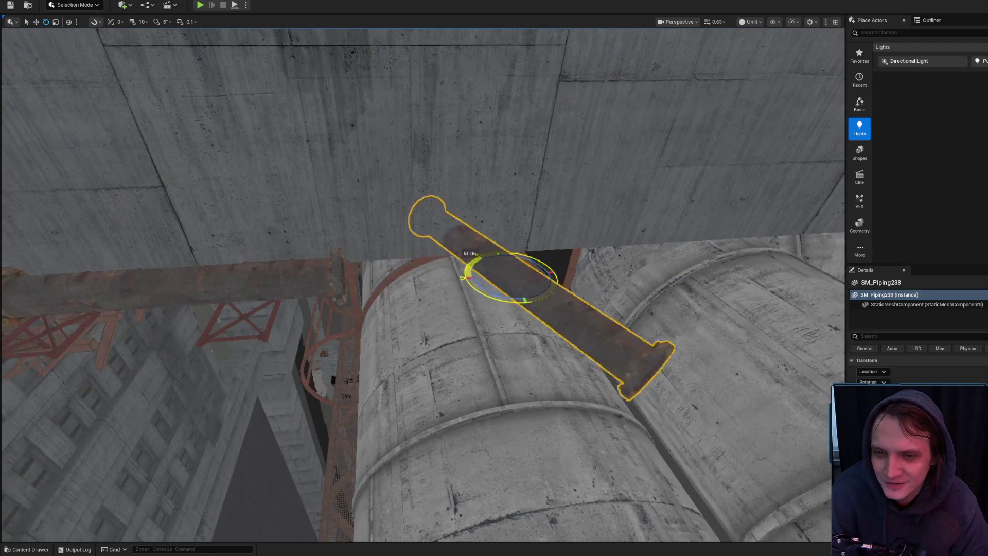
mouse_move(493, 278)
left_mouse_down()
mouse_move(545, 252)
mouse_move(168, 303)
mouse_move(511, 275)
mouse_move(466, 286)
left_mouse_up()
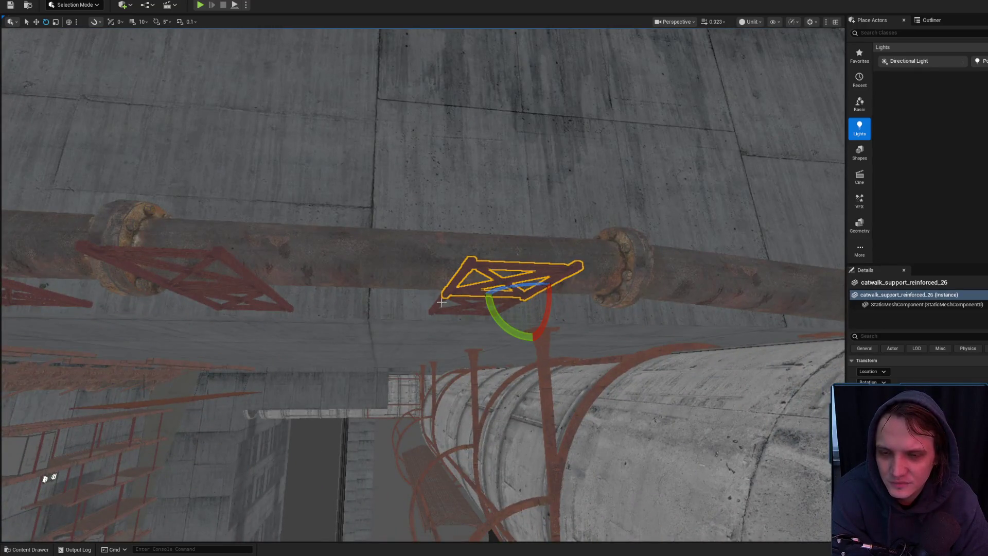
- Delete catwalk_support_reinforced_26 and _27, then switch to the browser's YouTube tab
key("Delete")
left_click(427, 306)
key("Delete")
left_click_drag(377, 268, 382, 255)
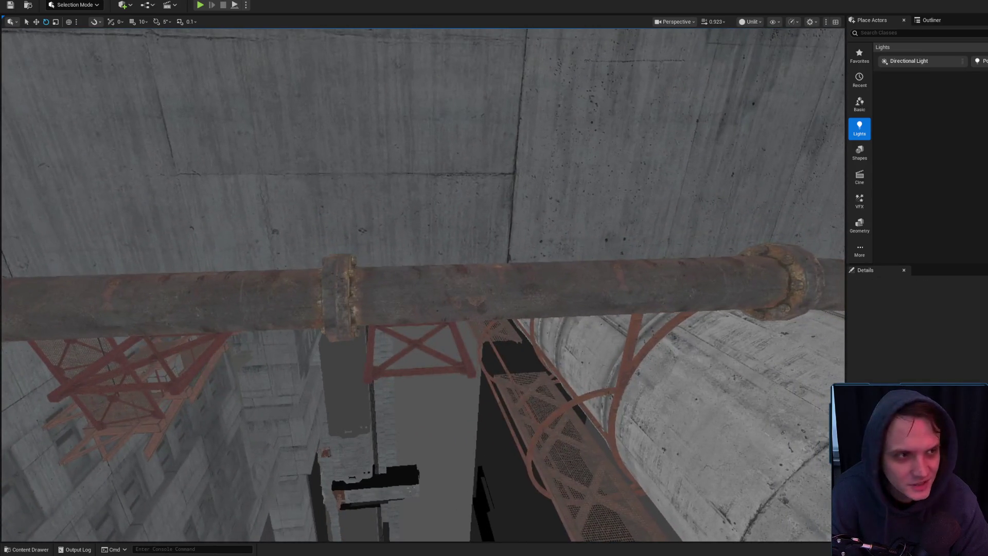
key("alt+Tab")
left_click(694, 76)
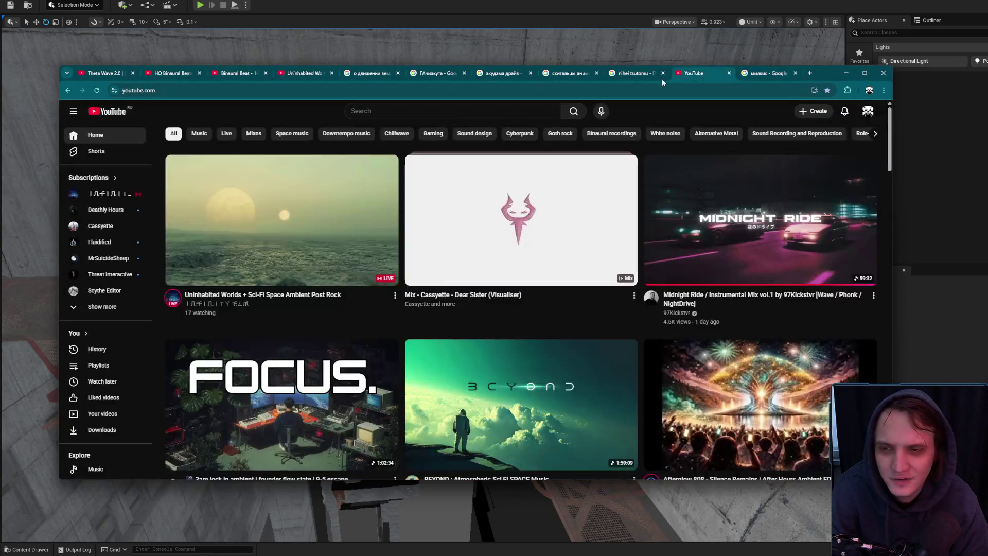
- Search YouTube for 'Гаррихуй' and scroll through the results
left_click(408, 117)
type("Гарри поттер на")
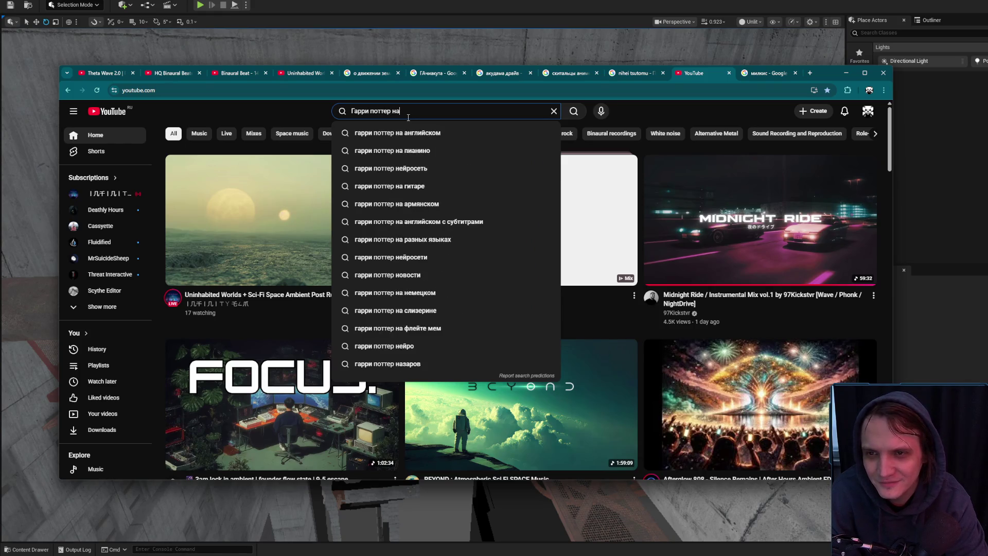
type("хуй")
key("Return")
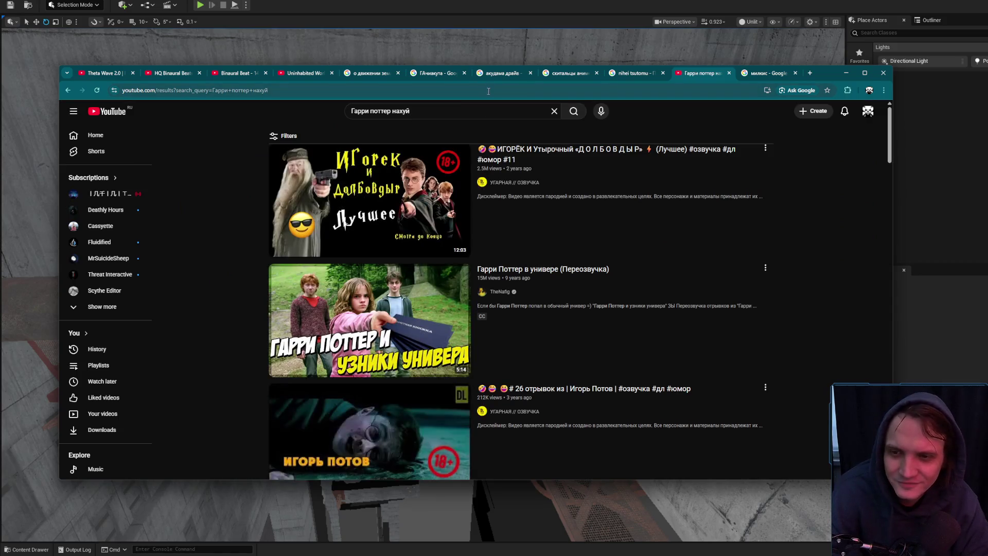
scroll(249, 229, "down", 7)
scroll(242, 230, "down", 3)
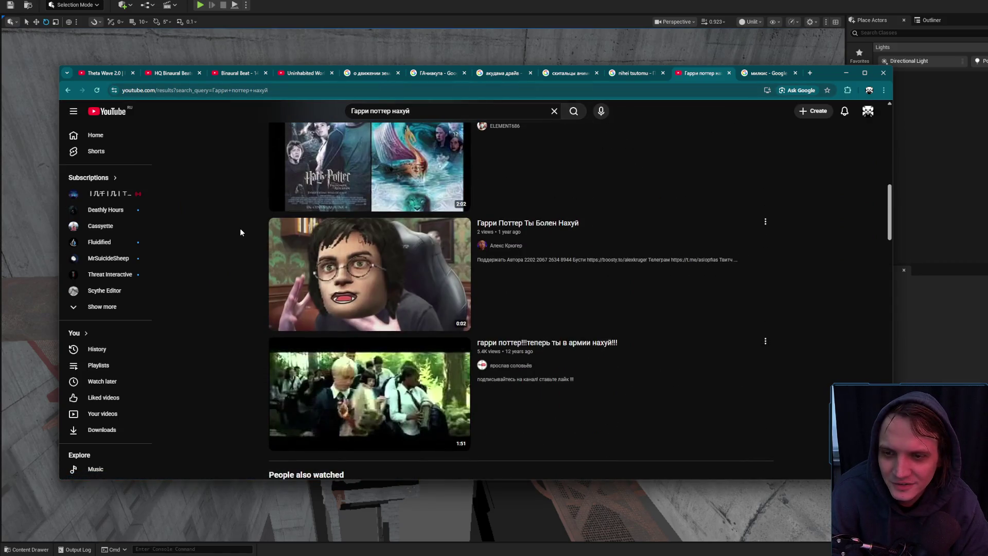
scroll(245, 239, "down", 12)
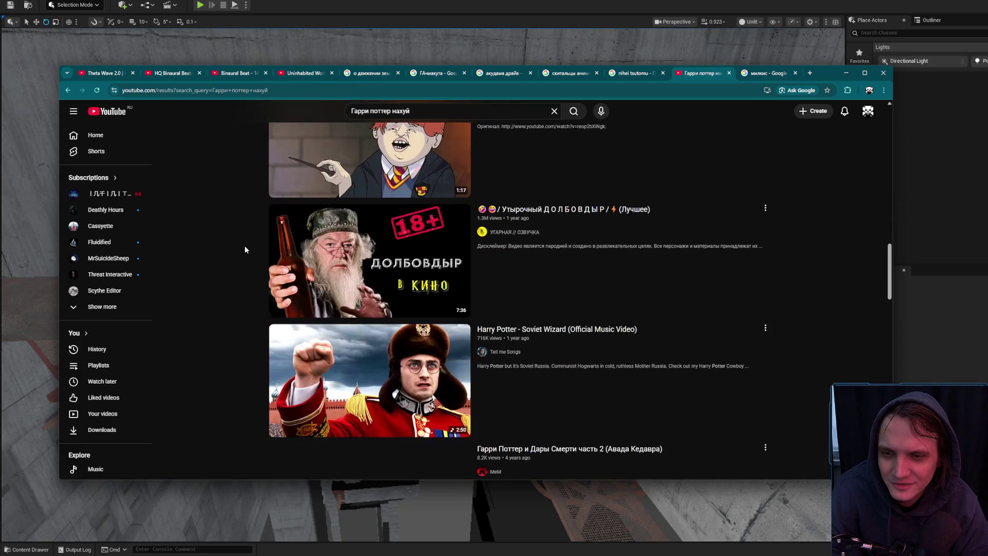
scroll(245, 251, "down", 8)
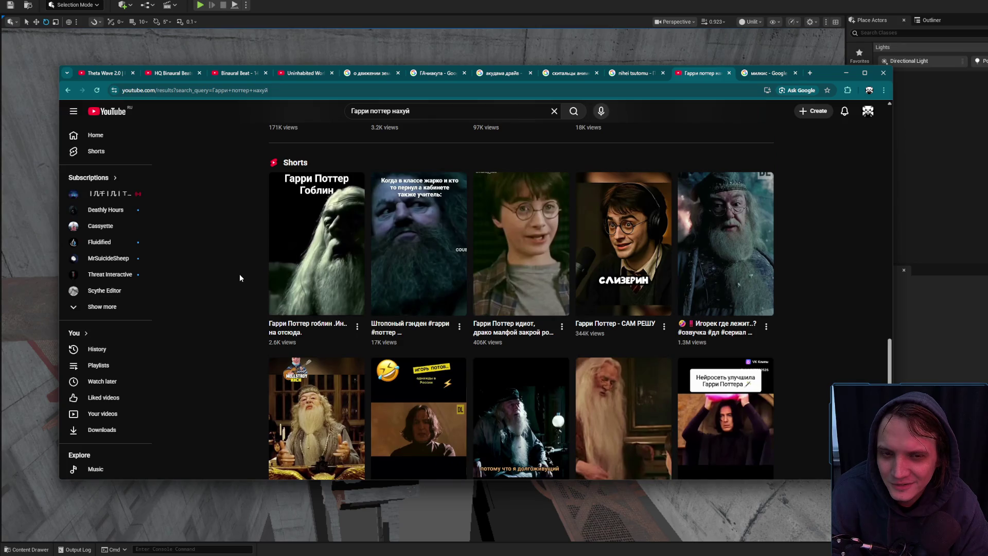
key("Home")
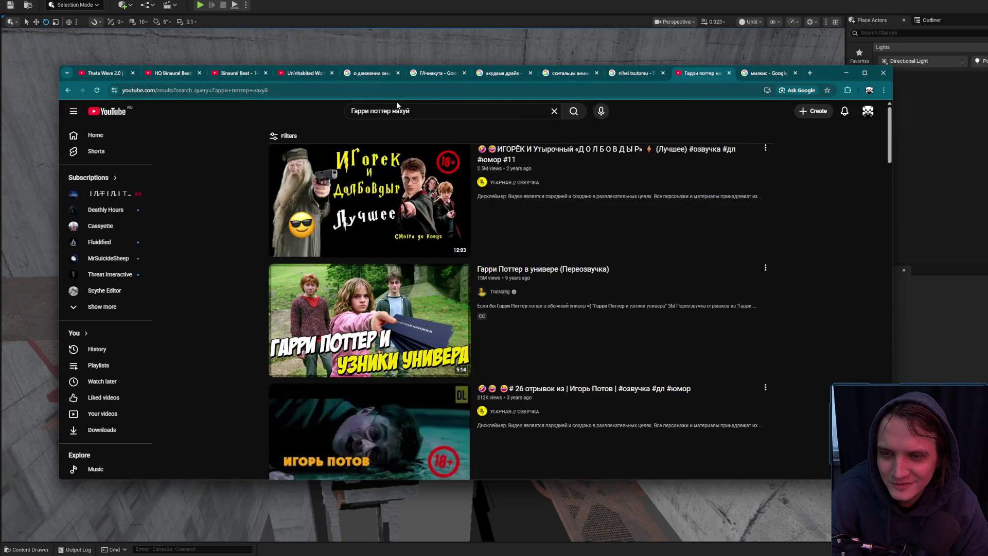
scroll(481, 119, "down", 6)
- Refine the search with 'и впизду', open the Harry Potter parody and skip near its end
left_click(491, 111)
type("и впизду")
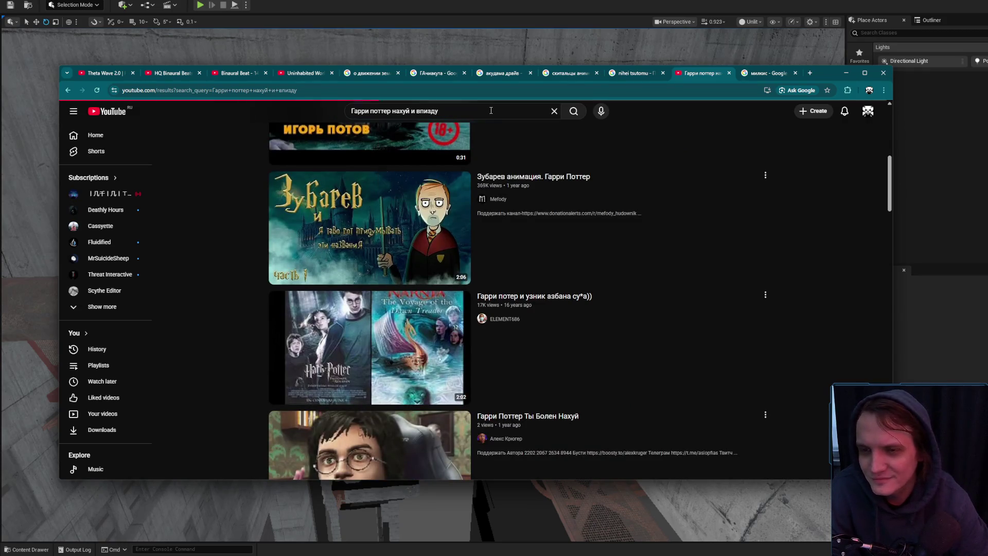
left_click(340, 353)
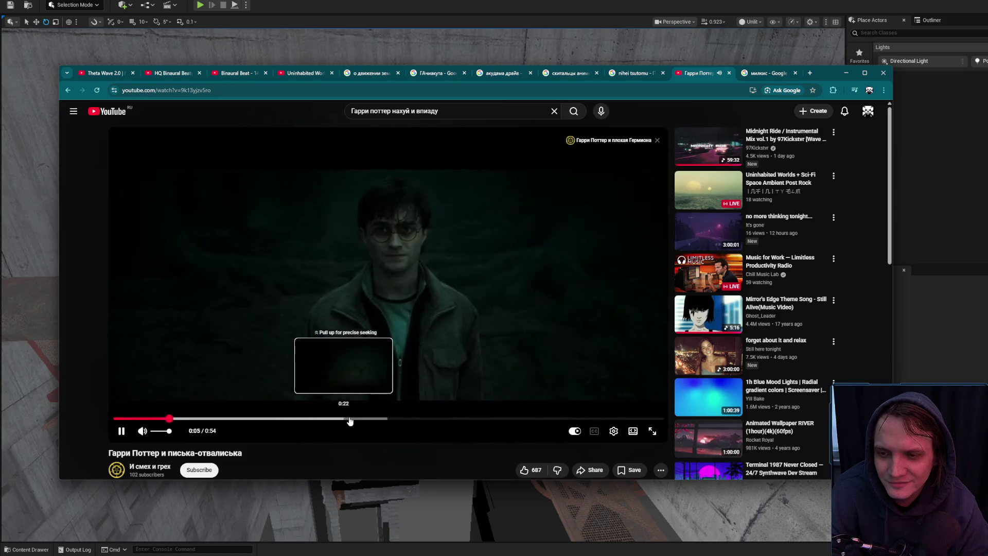
left_click_drag(395, 422, 517, 420)
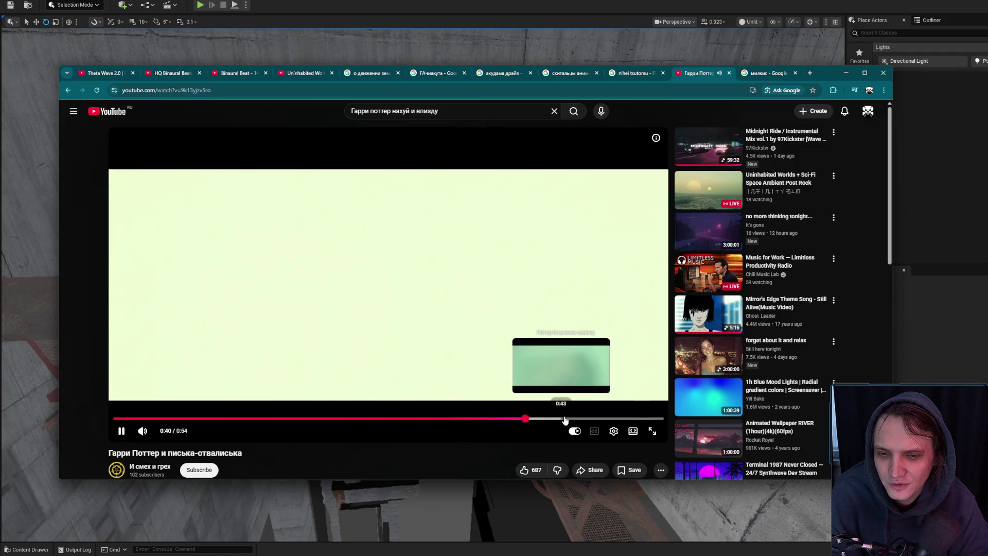
left_click(612, 418)
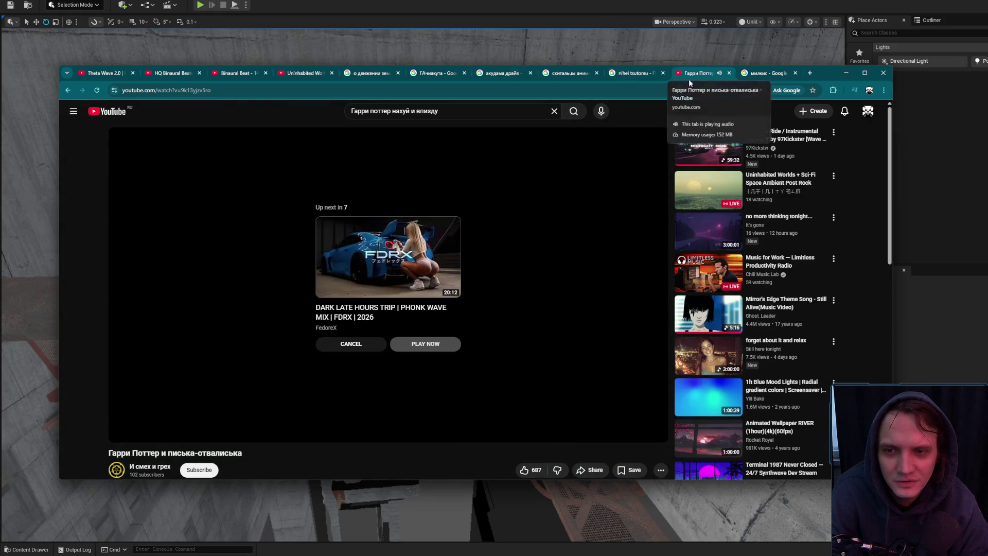
- Start the autoplay phonk mix, pause it, and minimize the browser
left_click(433, 233)
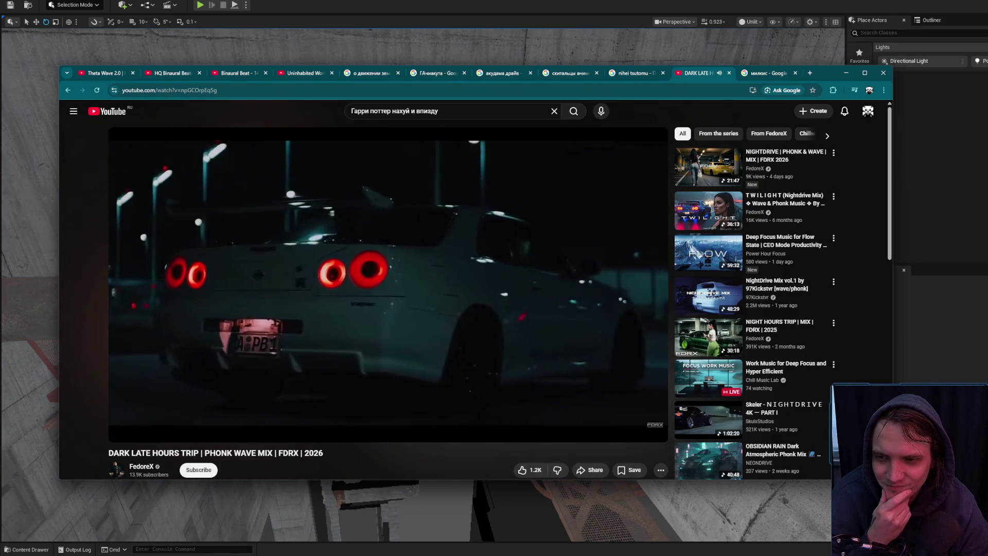
key("space")
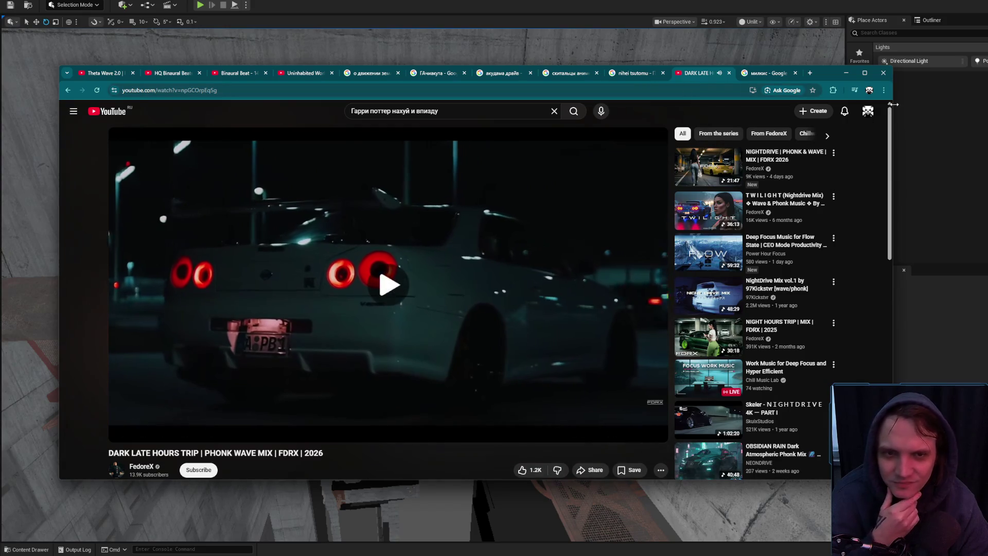
left_click(721, 79)
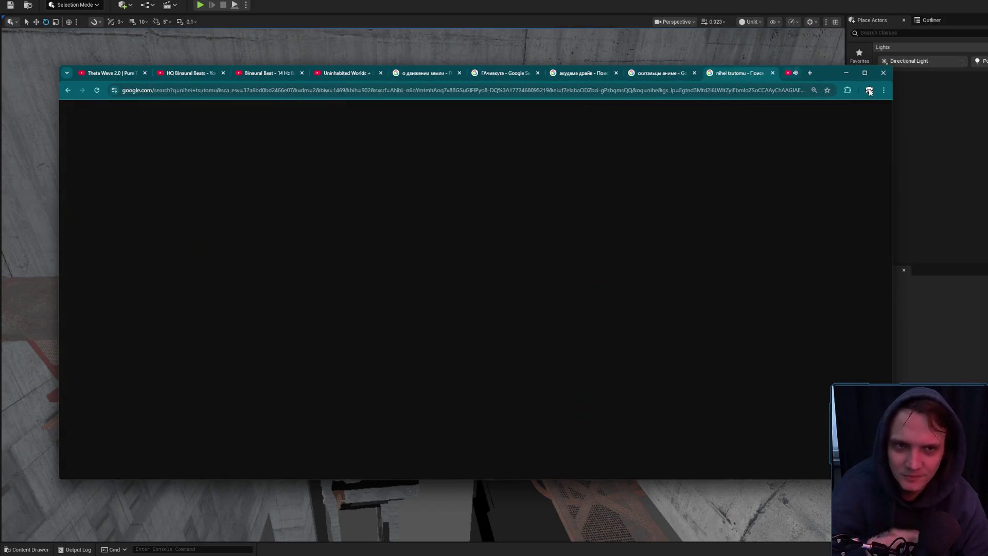
left_click(846, 73)
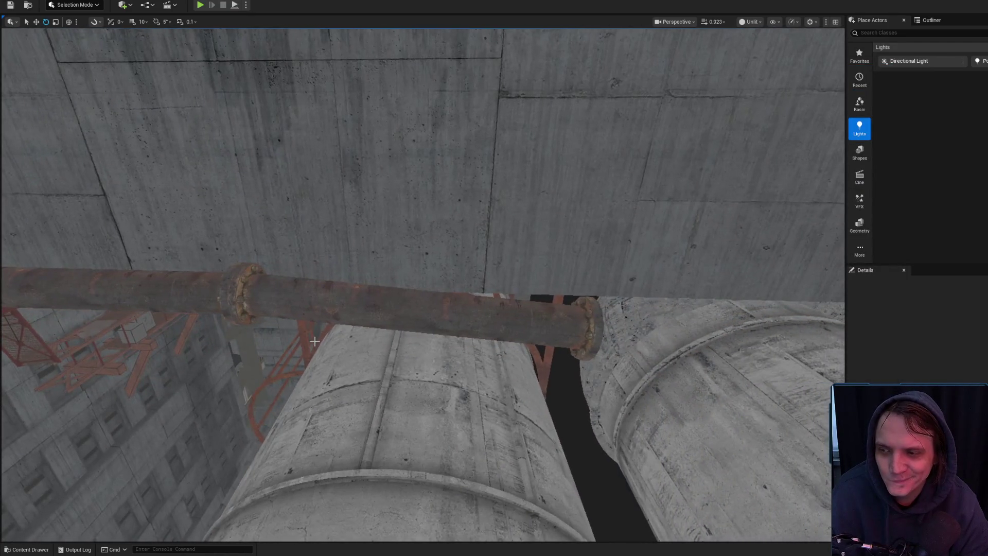
- Tilt SM_Piping238 down over the big concrete duct and check it from the duct
left_click(316, 301)
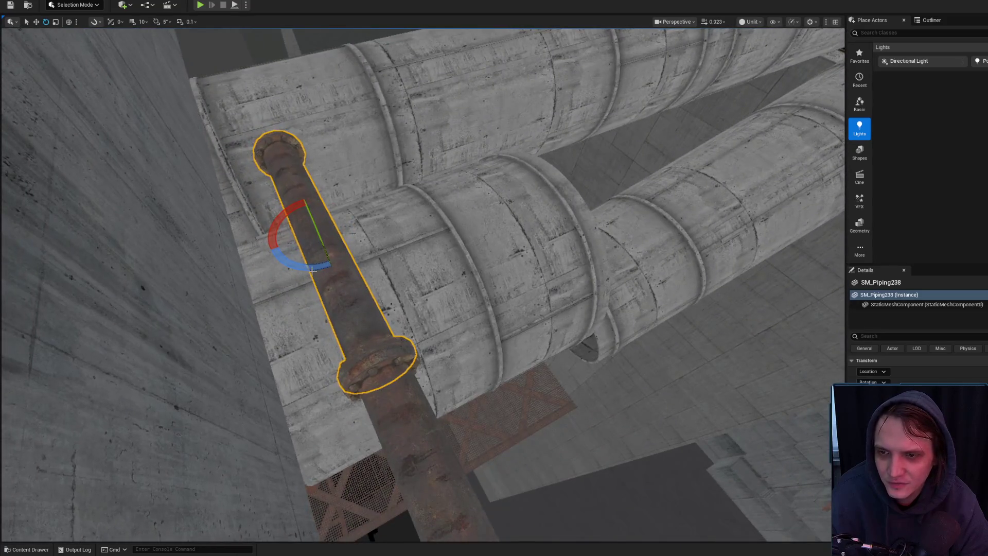
mouse_move(316, 263)
left_mouse_down()
mouse_move(420, 275)
mouse_move(387, 276)
mouse_move(397, 304)
mouse_move(414, 301)
mouse_move(380, 265)
mouse_move(388, 278)
mouse_move(324, 304)
left_mouse_up()
key("e")
key("r")
left_click_drag(314, 224, 293, 234)
mouse_move(361, 383)
left_mouse_down()
mouse_move(350, 380)
mouse_move(361, 383)
left_mouse_up()
right_click(361, 384)
key("Escape")
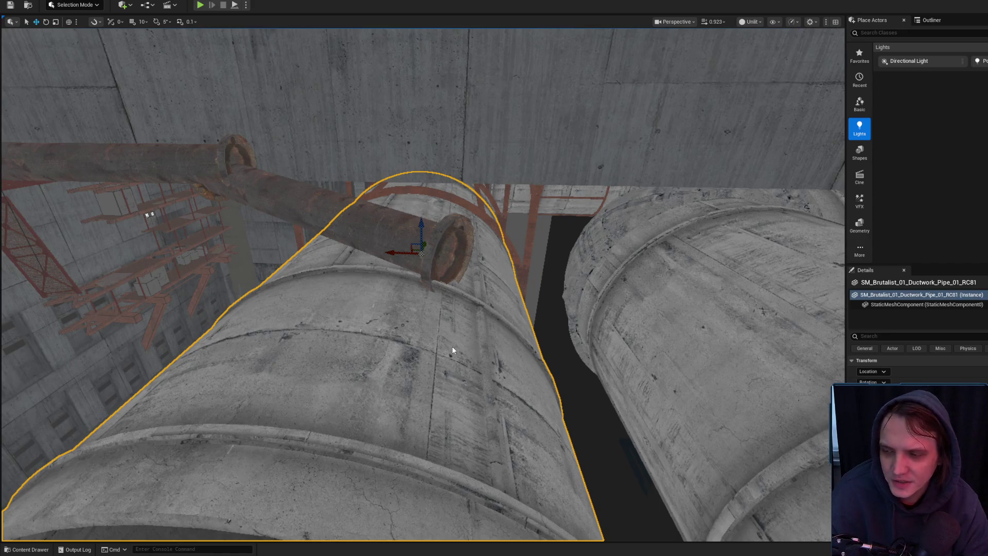
- Play-test the level with Alt+P, then stop with Esc
key("alt+p")
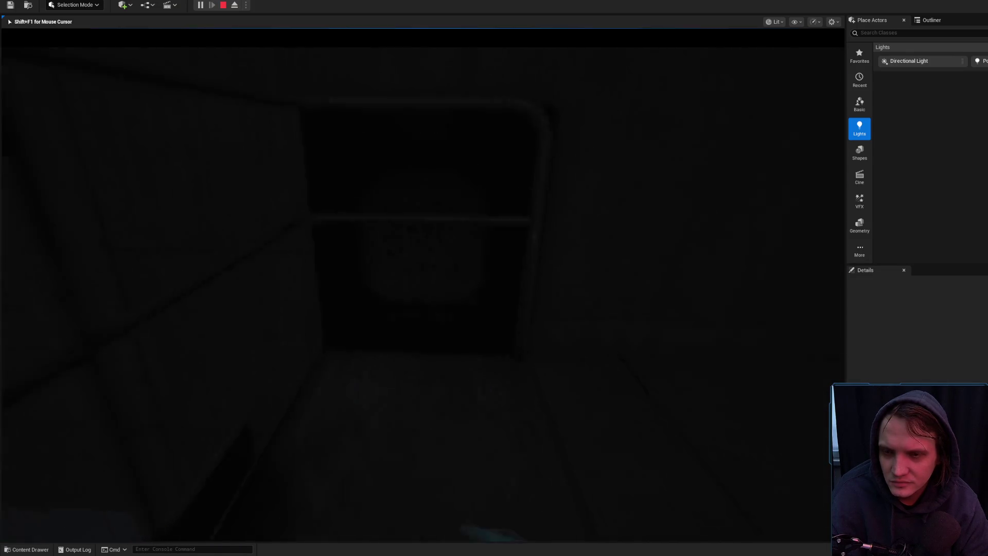
key("Escape")
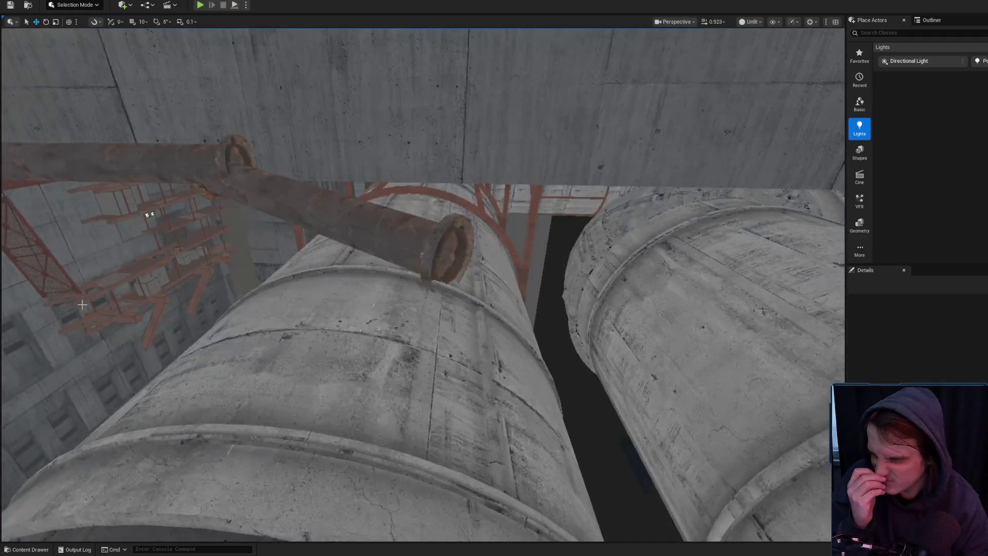
mouse_move(304, 301)
left_mouse_down()
mouse_move(288, 303)
mouse_move(319, 289)
mouse_move(361, 293)
mouse_move(357, 316)
left_mouse_up()
- Try moving two catwalk supports and the long pipe as a group, then undo it
left_click(417, 317)
key("f")
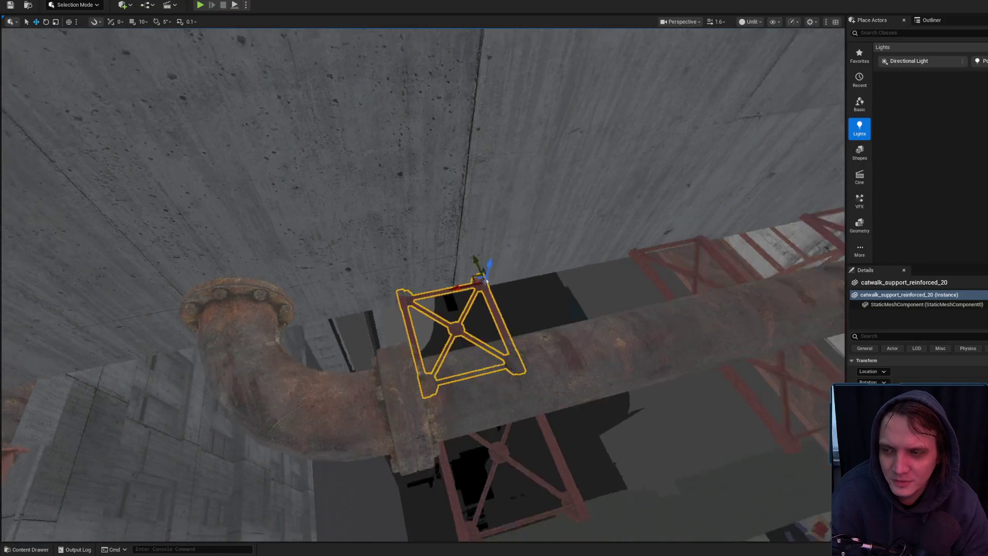
left_click(474, 405, "ctrl")
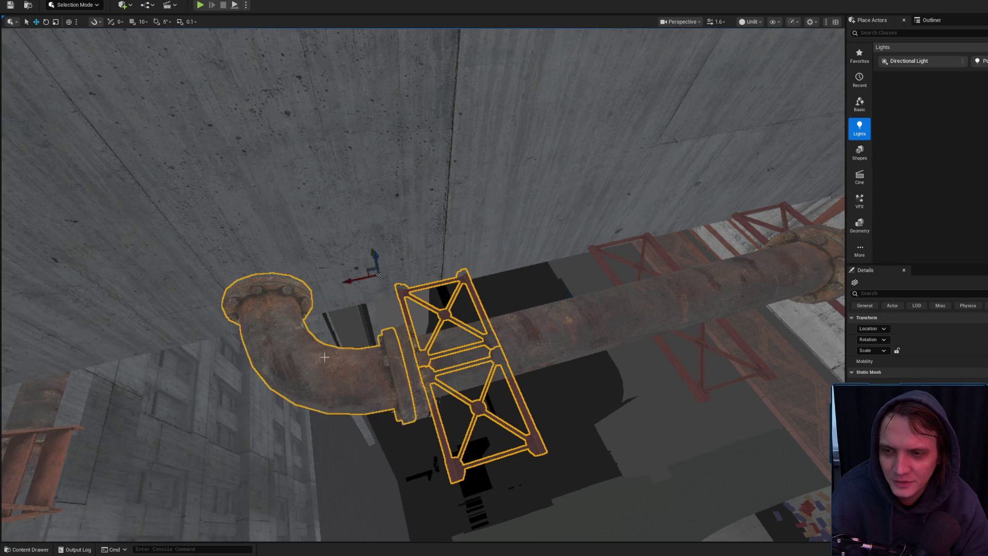
left_click(440, 371, "ctrl")
key("f")
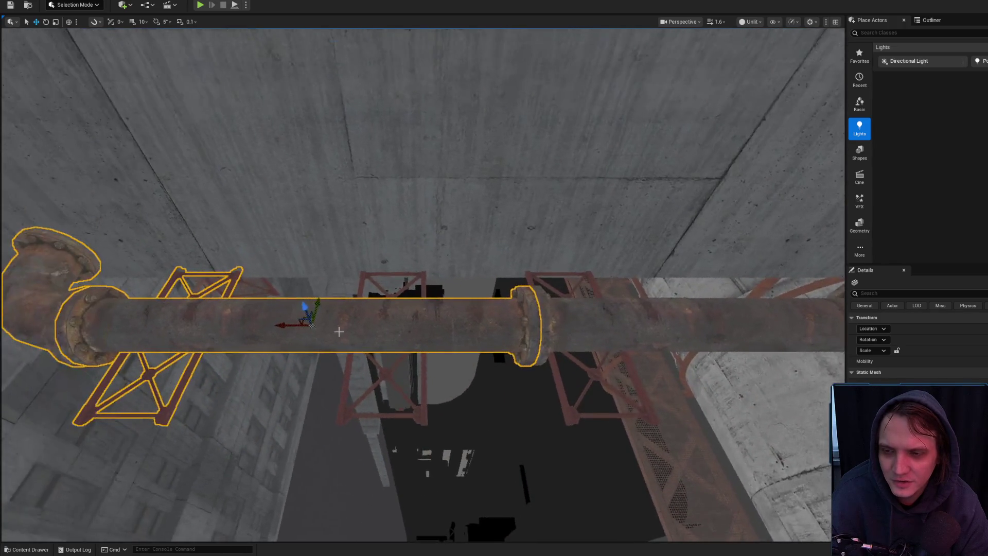
left_click_drag(272, 330, 369, 329)
key("ctrl+z")
- Move catwalk_support_reinforced_20 onto the pipe and slide the larger support right along the run
left_click(234, 373)
mouse_move(287, 211)
left_mouse_down()
mouse_move(309, 254)
mouse_move(437, 263)
mouse_move(336, 275)
left_mouse_up()
left_click(335, 316)
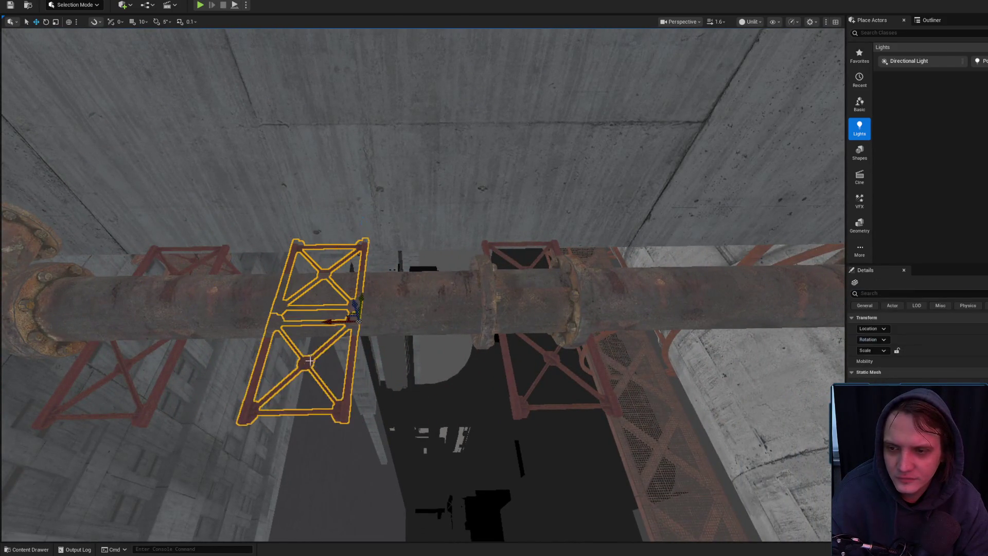
mouse_move(326, 321)
left_mouse_down()
mouse_move(448, 337)
mouse_move(376, 411)
left_mouse_up()
key("Escape")
scroll(376, 410, "down", 1)
- Slide SM_Piping237 along its length and view the pipe's end cap
left_click(376, 410)
left_click(342, 292)
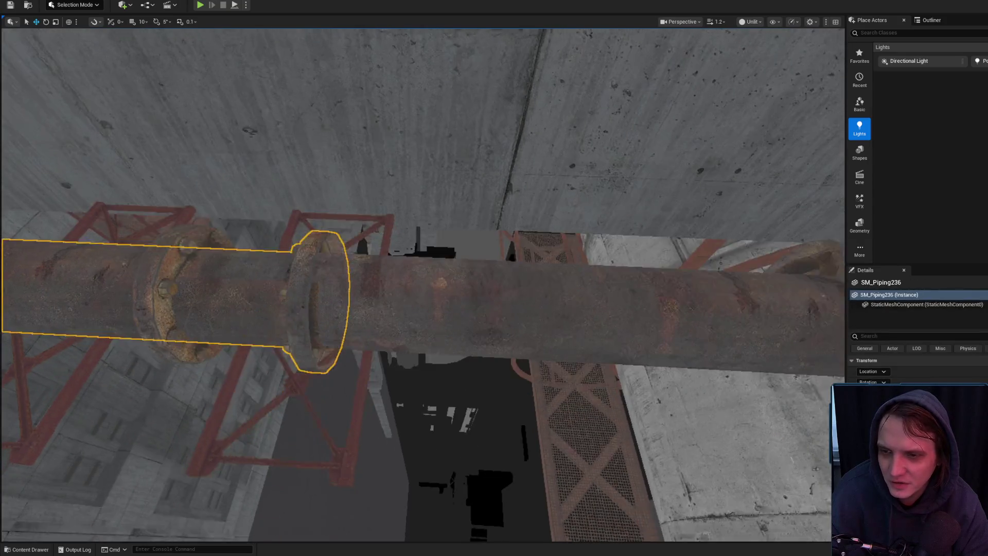
left_click_drag(394, 308, 397, 288)
left_click_drag(585, 247, 702, 239)
key("Escape")
left_click(558, 256)
left_click_drag(558, 256, 611, 263)
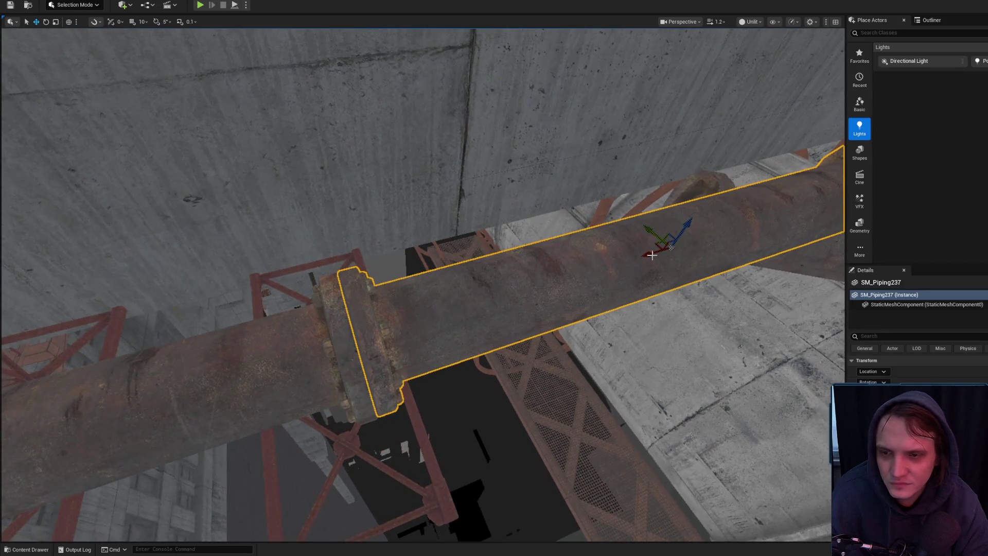
left_click_drag(648, 254, 808, 233)
- Rotate the pipe section about 3.35 degrees, lower it and tilt it into line
key("e")
left_click_drag(415, 289, 397, 313)
left_click_drag(448, 281, 444, 298)
scroll(443, 296, "up", 5)
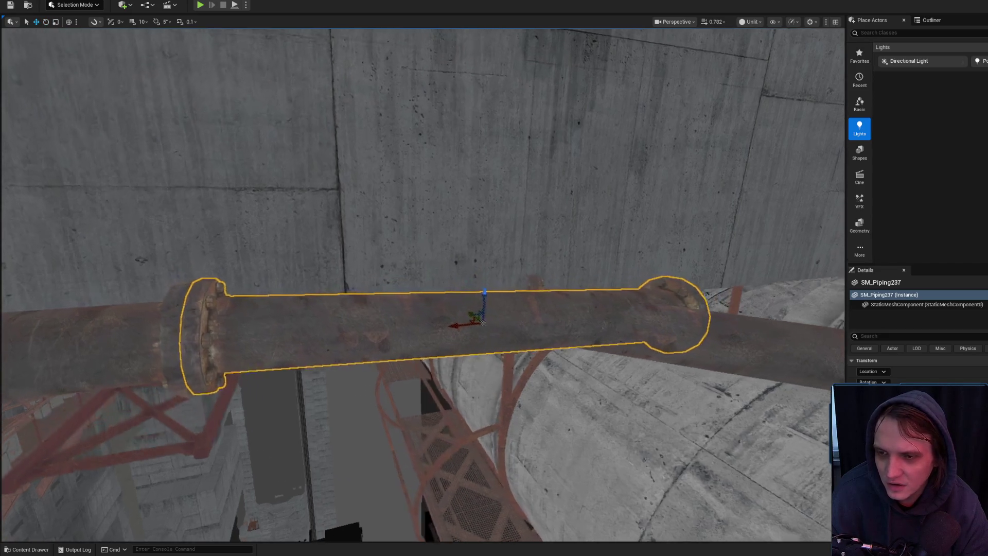
key("e")
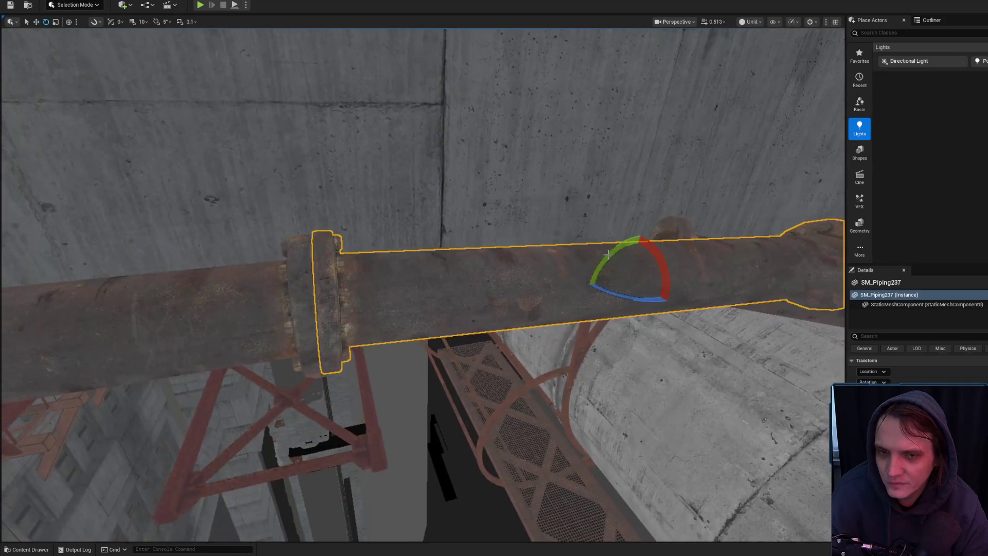
left_click_drag(585, 284, 513, 285)
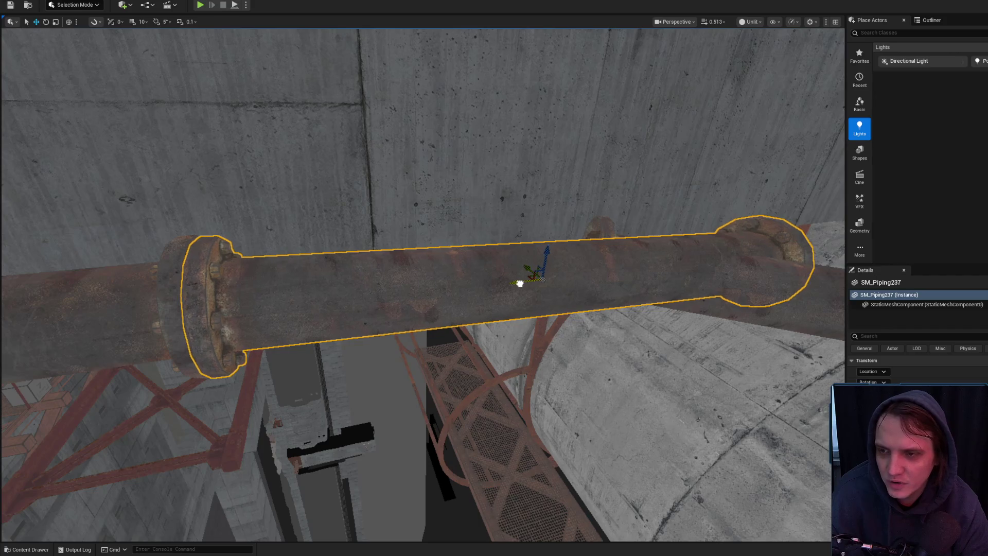
key("Escape")
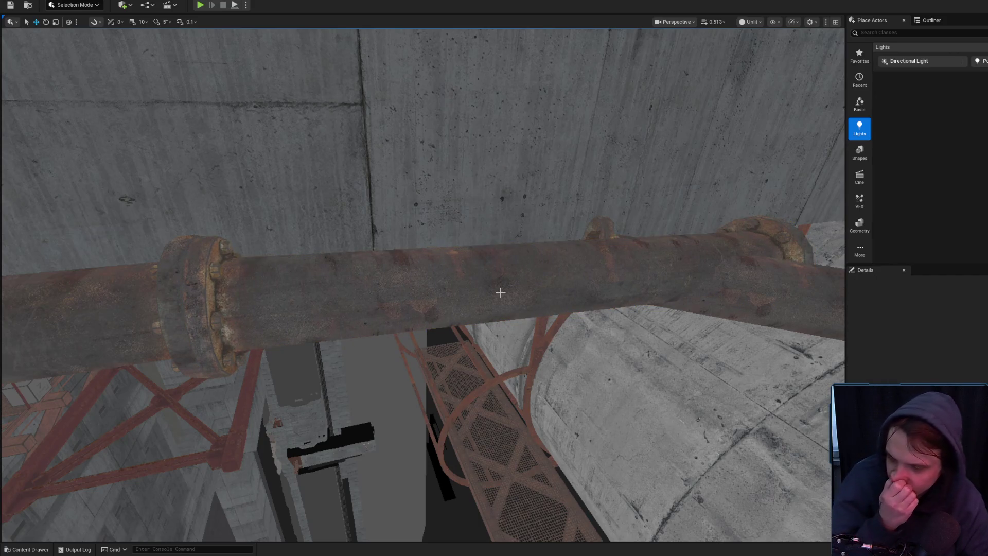
- Reselect the straight pipe section and check its alignment from above
left_click(511, 279)
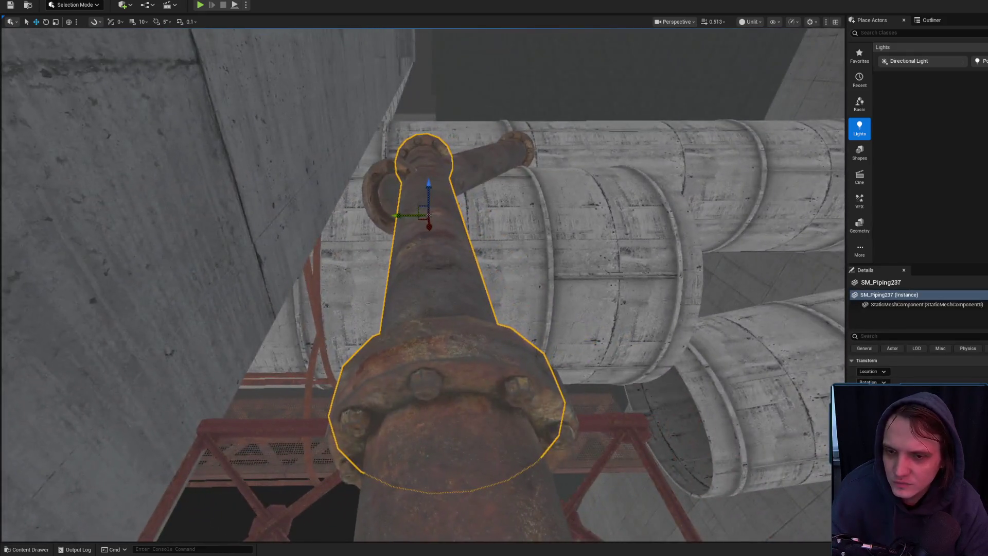
left_click_drag(494, 278, 381, 299)
key("Escape")
key("e")
left_click_drag(463, 232, 513, 325)
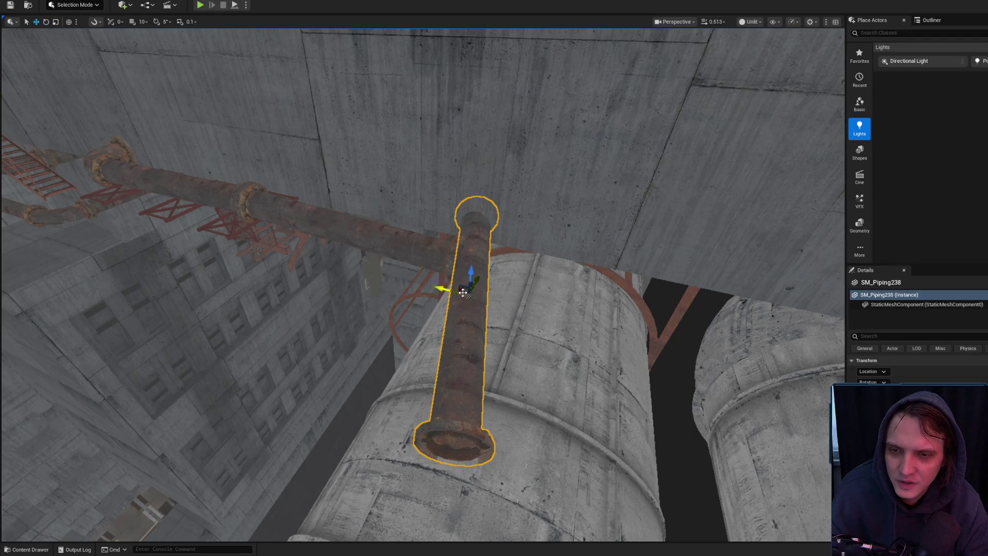
- Rotate SM_Piping237 toward the concrete duct and inspect its far flange
mouse_move(457, 381)
left_mouse_down()
mouse_move(468, 306)
mouse_move(480, 344)
mouse_move(471, 328)
left_mouse_up()
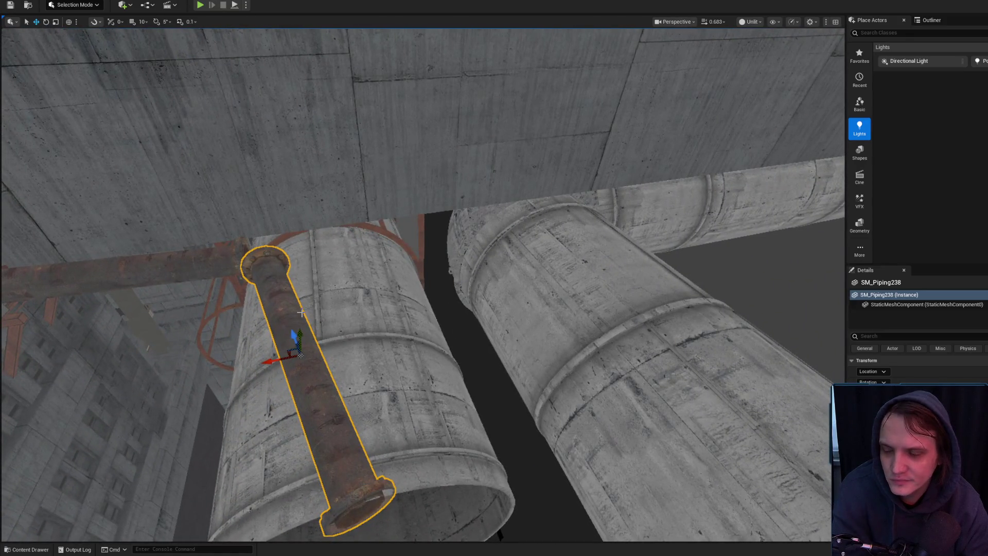
left_click(224, 283)
key("f")
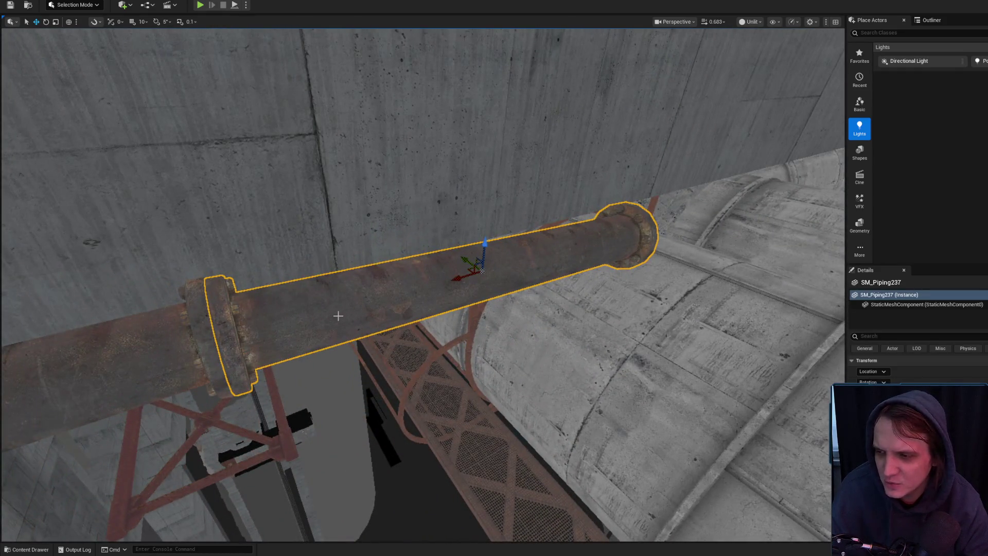
key("e")
left_click_drag(338, 316, 364, 290)
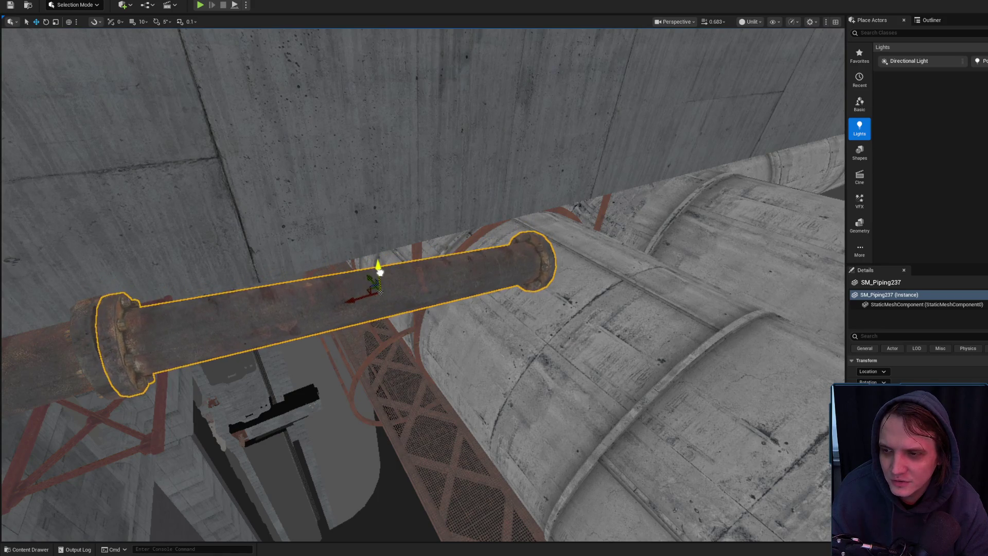
mouse_move(353, 295)
left_mouse_down()
mouse_move(623, 296)
mouse_move(479, 286)
left_mouse_up()
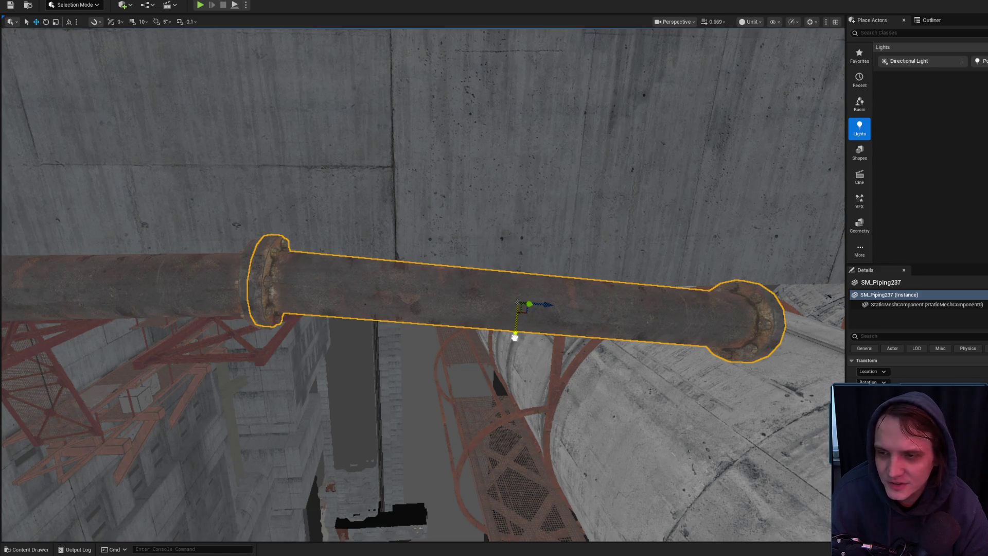
mouse_move(514, 322)
left_mouse_down()
mouse_move(540, 247)
mouse_move(546, 262)
mouse_move(476, 363)
left_mouse_up()
- Frame SM_Piping237 and orbit to a side-on view along its length
left_click(475, 364)
key("f")
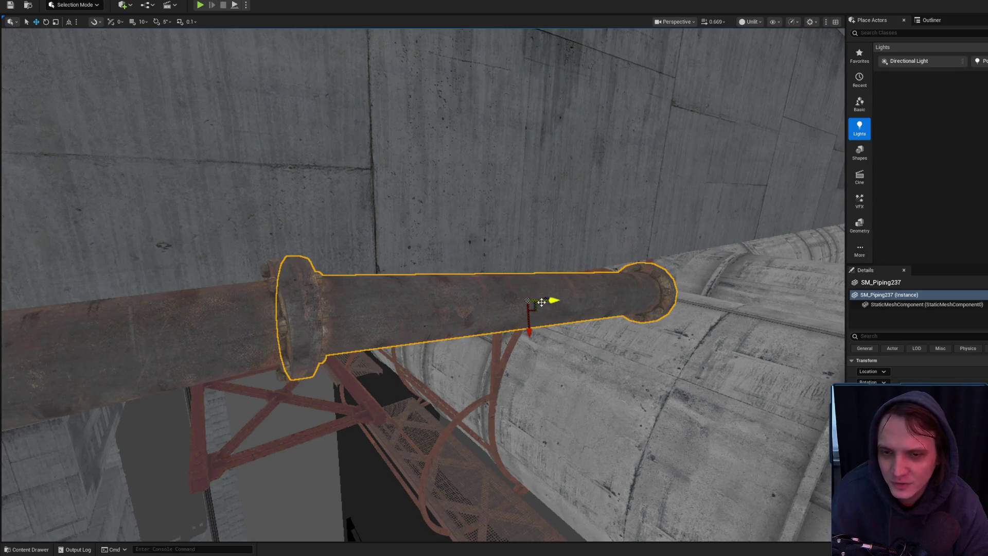
left_click_drag(543, 292, 557, 295)
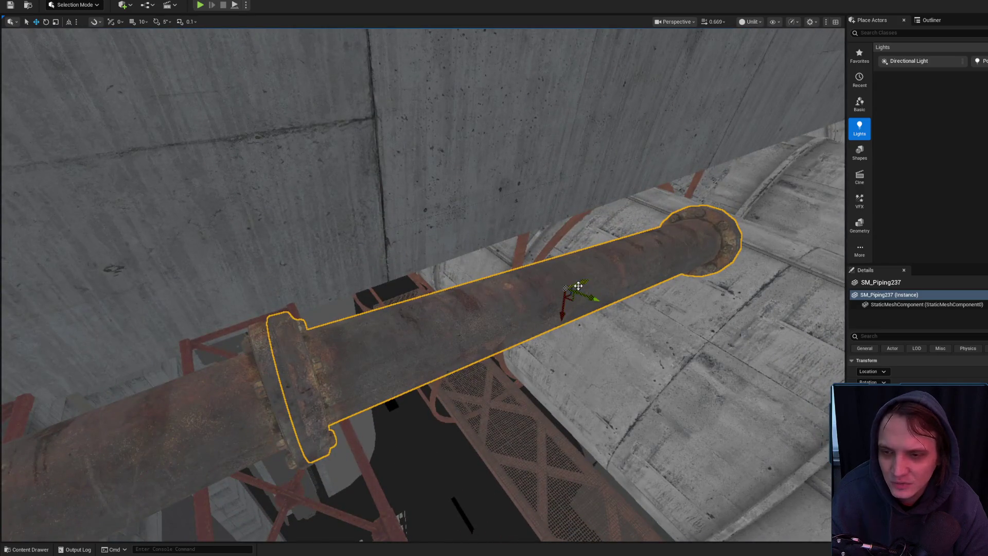
mouse_move(554, 281)
left_mouse_down()
mouse_move(515, 295)
mouse_move(545, 285)
left_mouse_up()
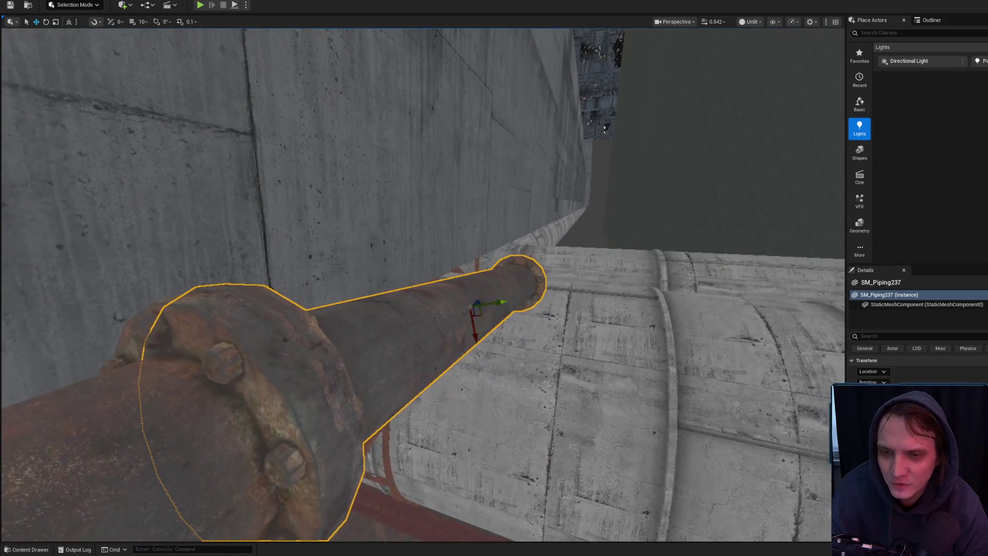
mouse_move(482, 336)
left_mouse_down()
mouse_move(424, 323)
mouse_move(419, 266)
left_mouse_up()
left_click(419, 266)
key("f")
mouse_move(307, 295)
left_mouse_down()
mouse_move(330, 288)
mouse_move(307, 295)
left_mouse_up()
- Inspect SM_Piping237's flange up close, then select the neighbouring SM_Piping236
key("e")
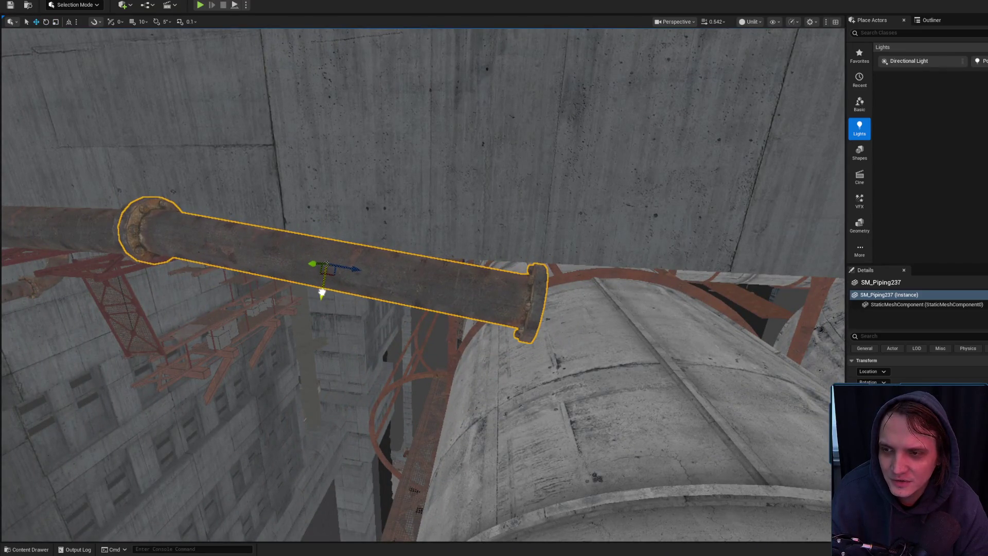
mouse_move(323, 294)
left_mouse_down()
mouse_move(350, 246)
mouse_move(350, 273)
left_mouse_up()
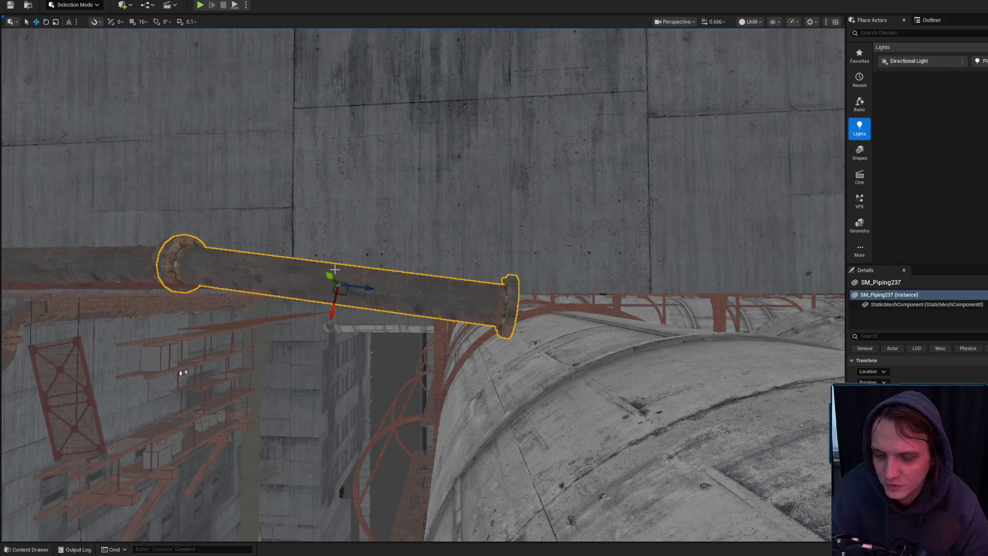
mouse_move(350, 273)
left_mouse_down()
mouse_move(339, 273)
mouse_move(360, 276)
left_mouse_up()
left_click(488, 309)
mouse_move(489, 309)
left_mouse_down()
mouse_move(581, 288)
mouse_move(611, 249)
mouse_move(684, 251)
left_mouse_up()
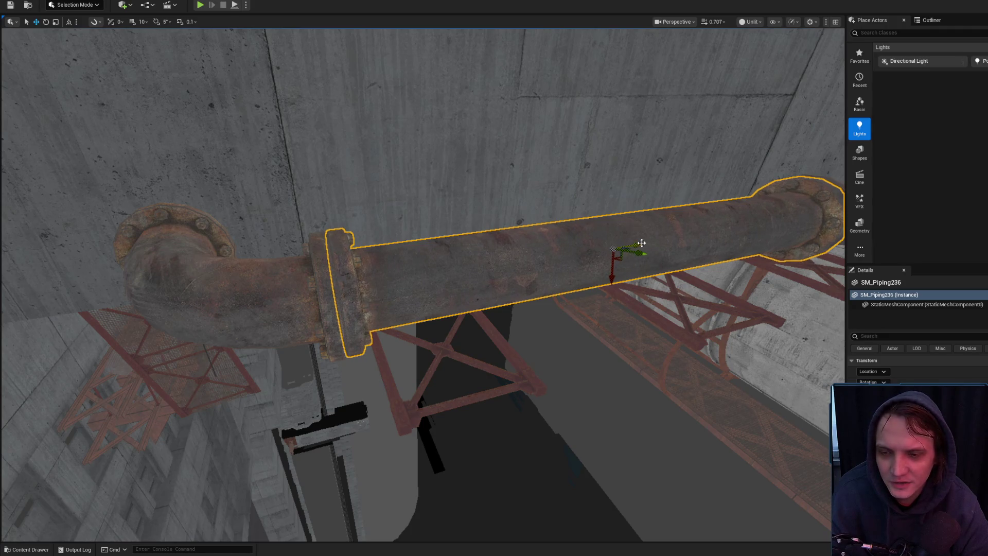
- Select the elbow SM_Piping235 together with the straight pipe and a truss support
left_click(314, 293)
key("f")
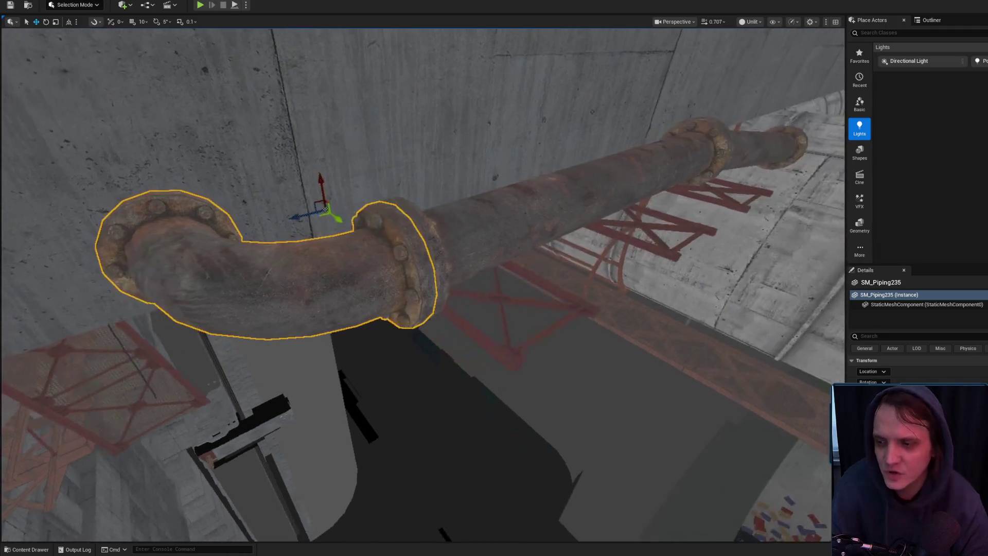
left_click(471, 223, "ctrl")
key("f")
left_click(409, 331, "ctrl")
key("f")
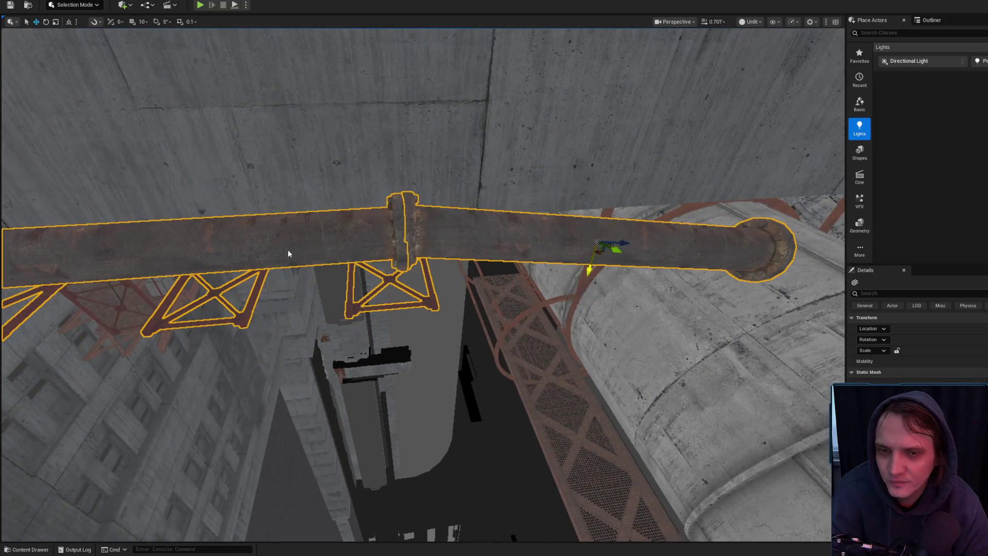
- Slide the elbow, pipe and truss group sideways along the X axis, then recheck it
scroll(403, 250, "up", 2)
left_click_drag(324, 245, 508, 243)
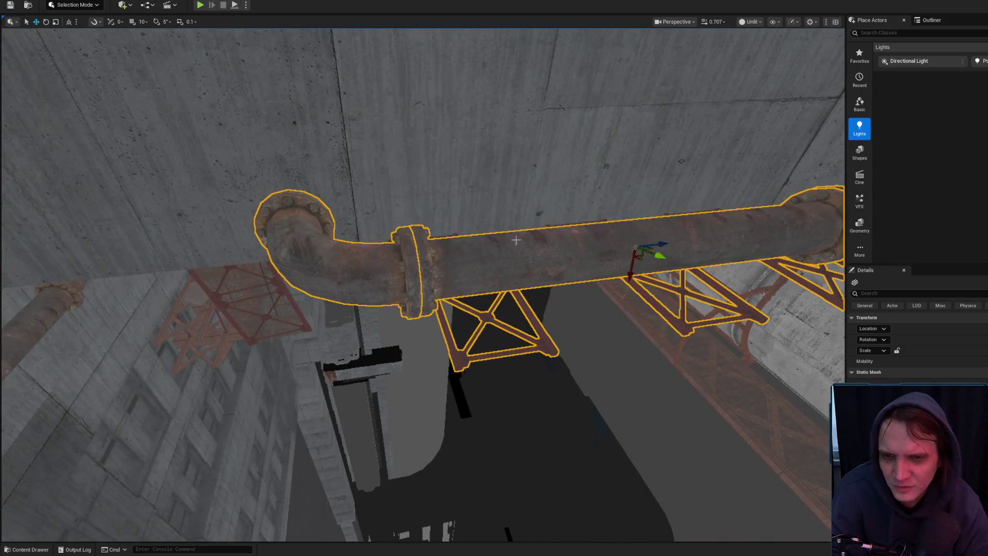
mouse_move(663, 245)
left_mouse_down()
mouse_move(679, 245)
mouse_move(438, 231)
left_mouse_up()
key("Escape")
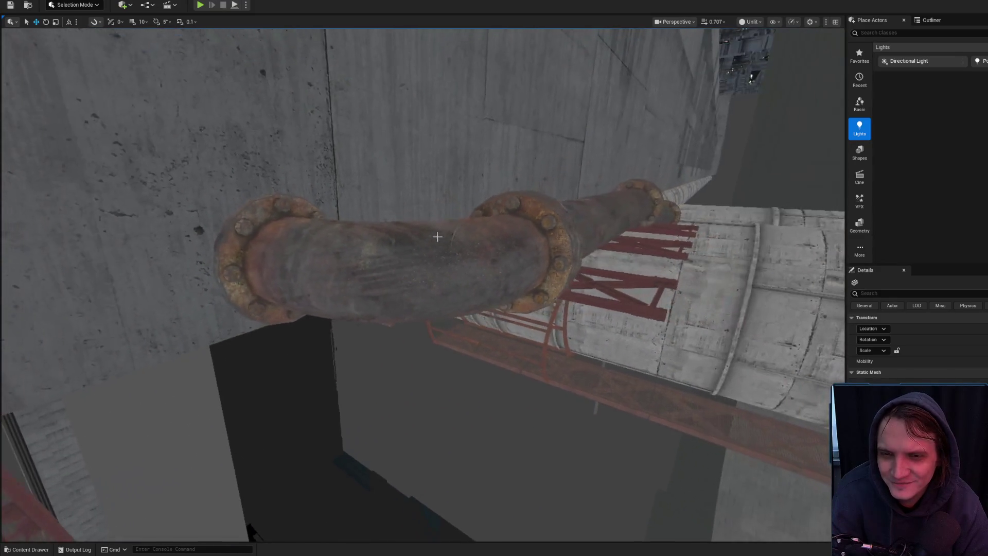
left_click(439, 231)
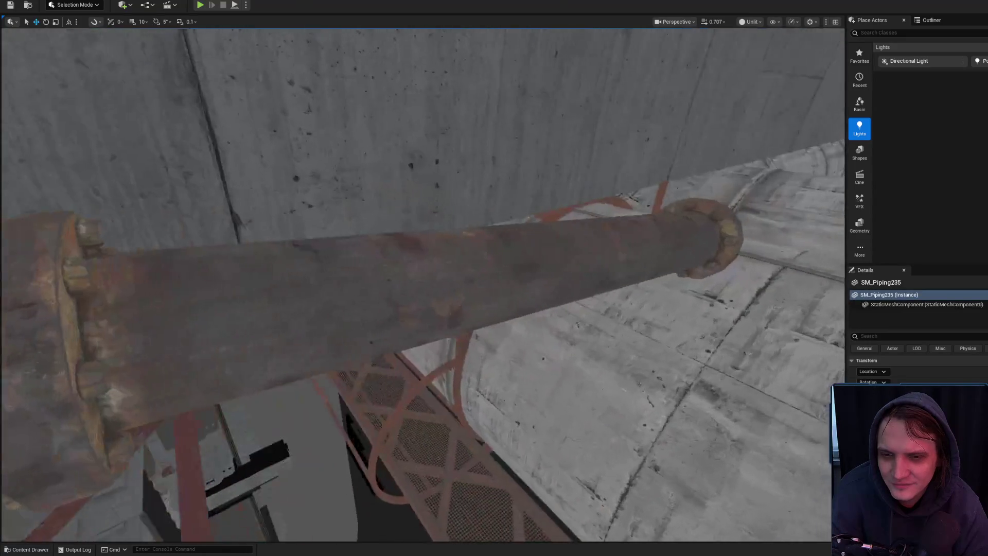
left_click(438, 231)
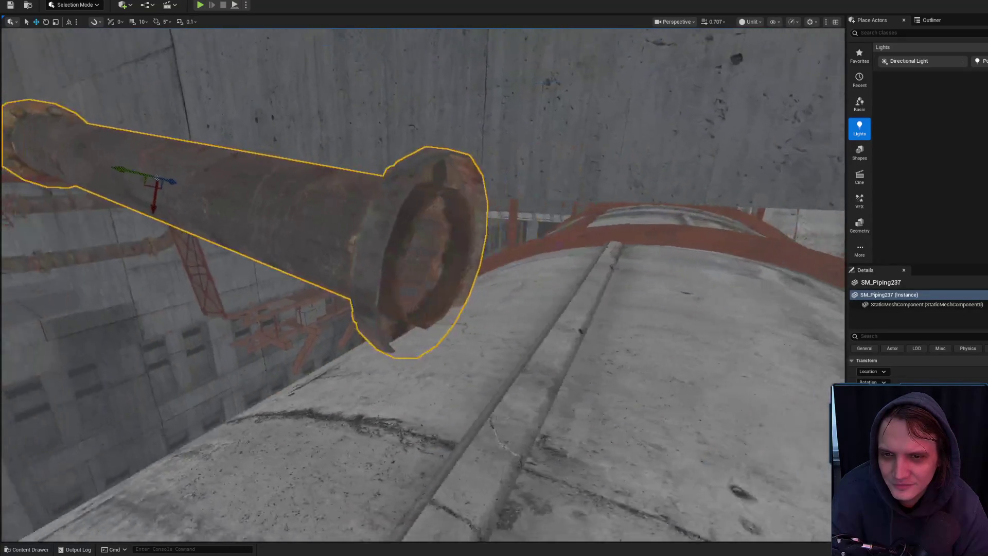
left_click_drag(319, 245, 322, 246)
left_click_drag(507, 298, 507, 297)
- Rotate and move catwalk_support_reinforced_25 upright against the wall beneath the pipe
left_click(506, 298)
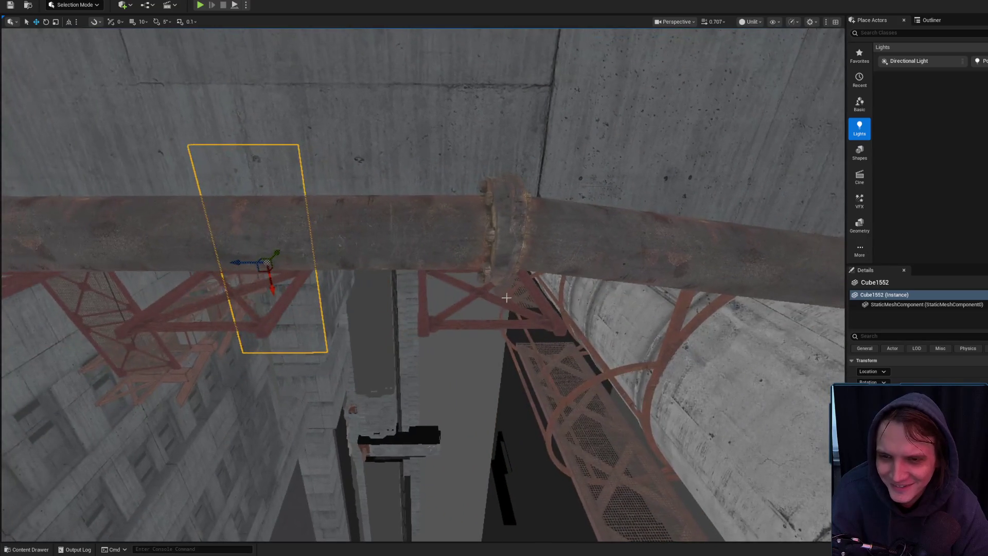
mouse_move(437, 257)
left_mouse_down()
mouse_move(410, 365)
mouse_move(386, 329)
left_mouse_up()
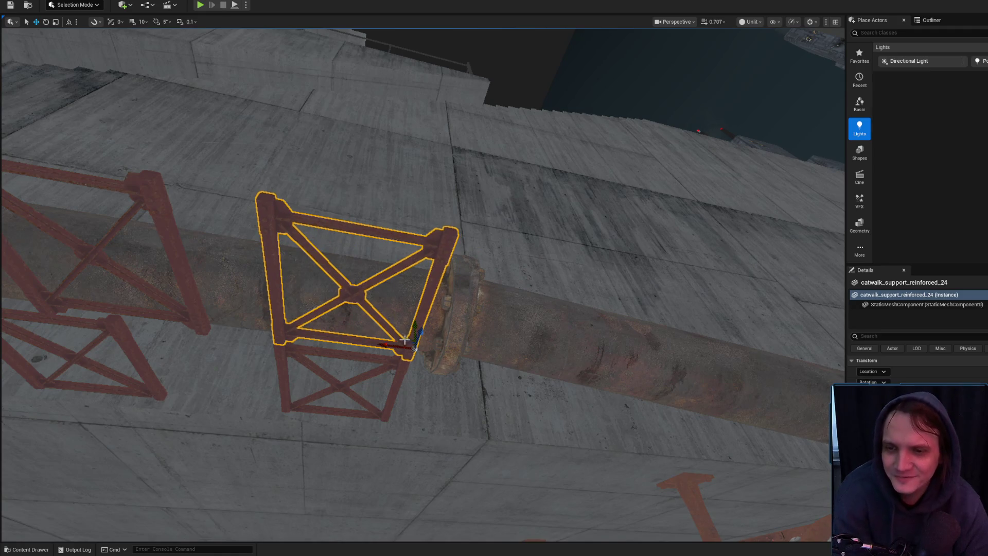
scroll(405, 338, "down", 3)
left_click(334, 375)
left_click_drag(334, 376, 408, 406)
key("e")
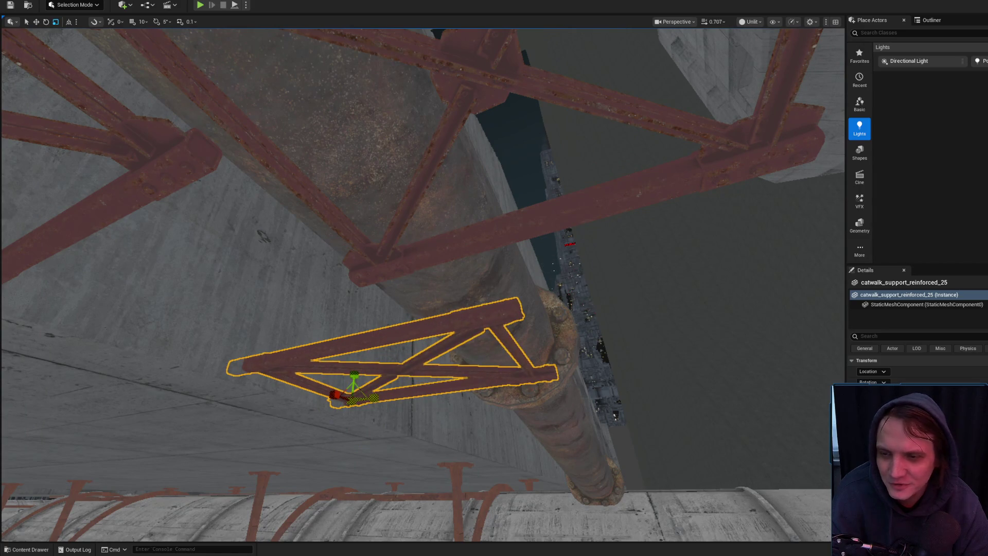
mouse_move(407, 407)
left_mouse_down()
mouse_move(433, 402)
mouse_move(435, 374)
mouse_move(471, 369)
left_mouse_up()
key("w")
- Check the support from above the pipe, then bring Chrome forward with a new tab
scroll(471, 368, "up", 2)
left_click_drag(481, 314, 481, 314)
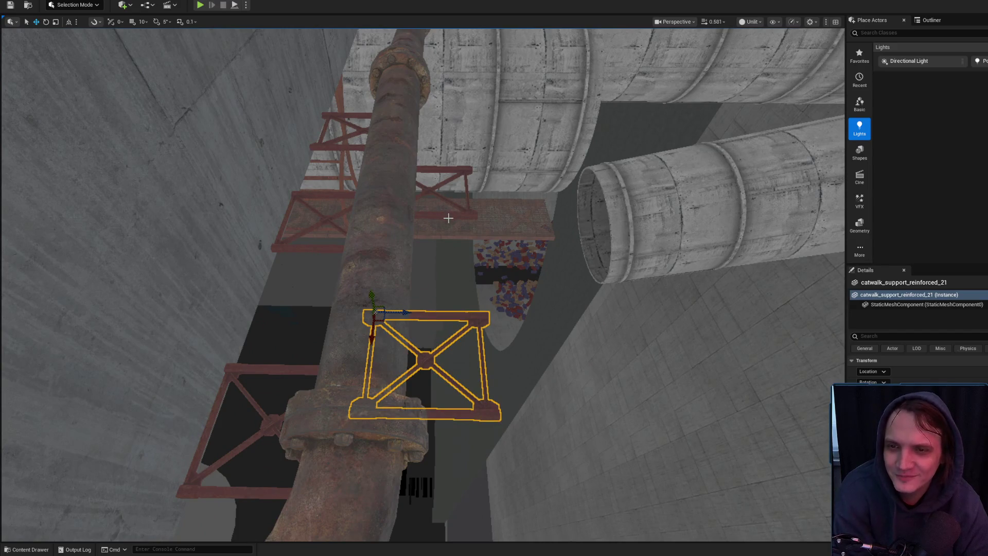
left_click_drag(439, 263, 439, 262)
left_click_drag(353, 323, 353, 323)
left_click(370, 366)
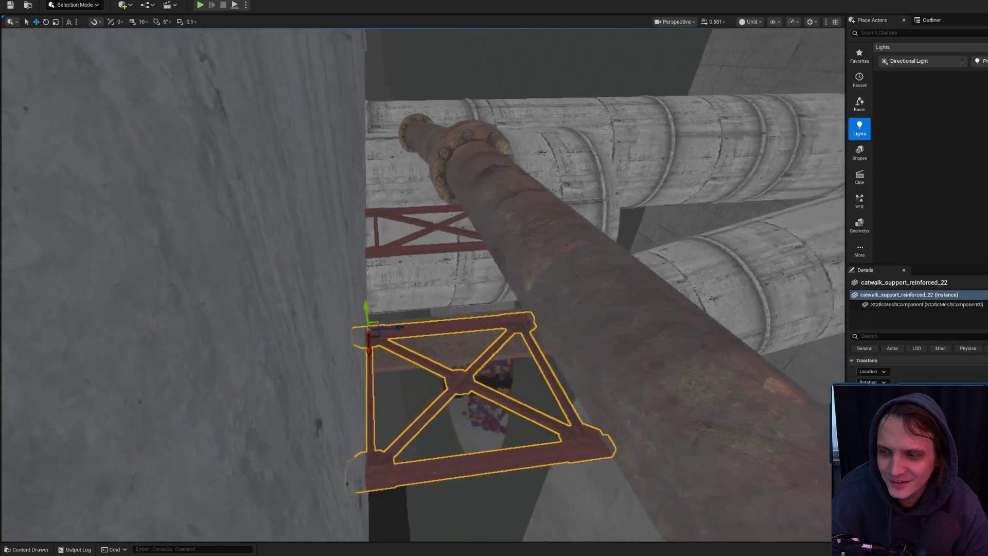
scroll(494, 277, "down", 2)
key("f")
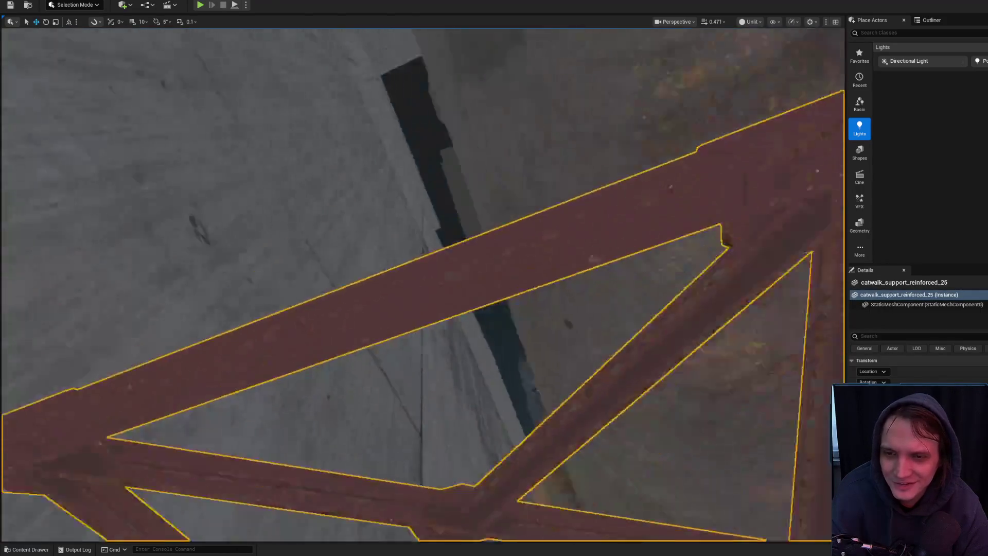
left_click_drag(628, 339, 627, 339)
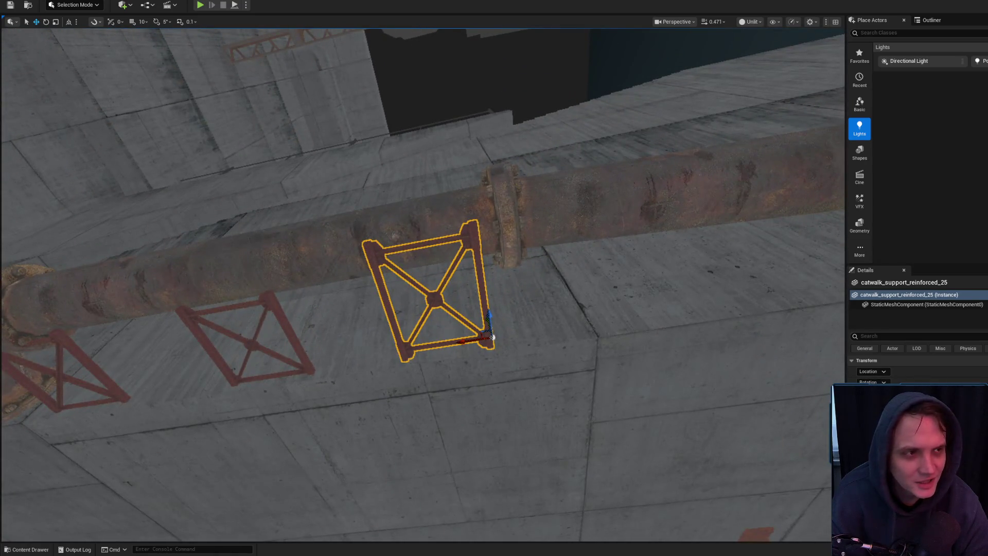
key("alt+Tab")
left_click(809, 73)
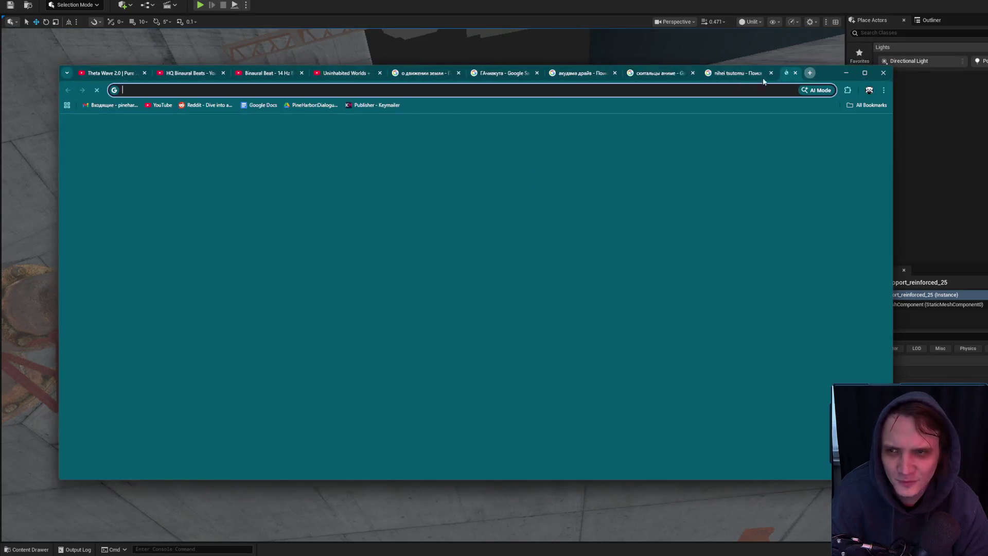
- Search YouTube for 'сортирный союз' and open the first result video
left_click(157, 105)
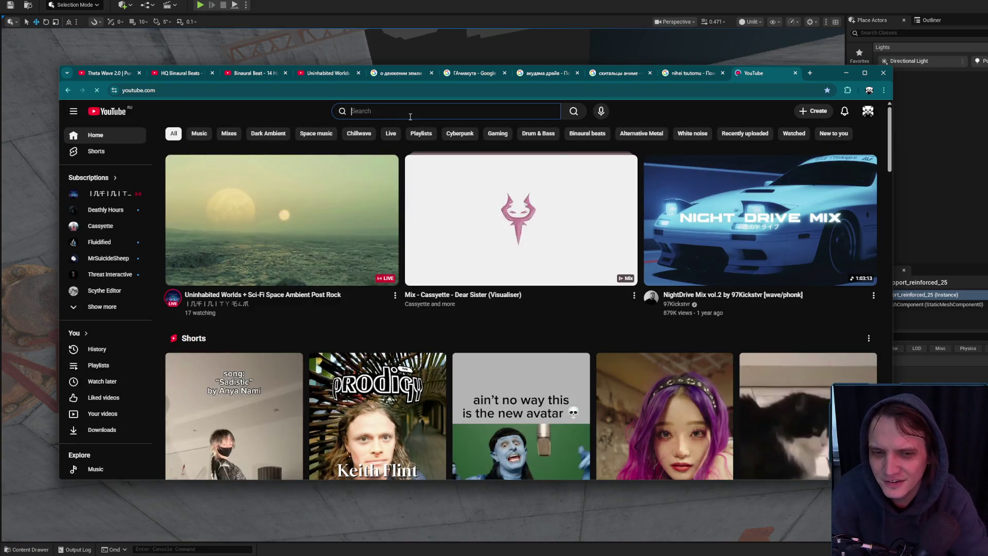
type("со")
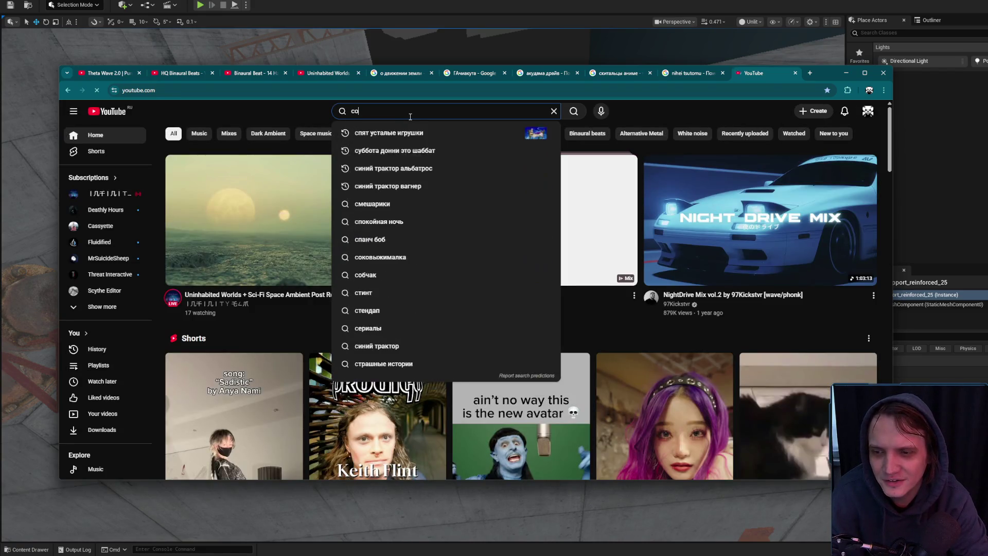
type("ртирный союз")
key("Return")
left_click(409, 185)
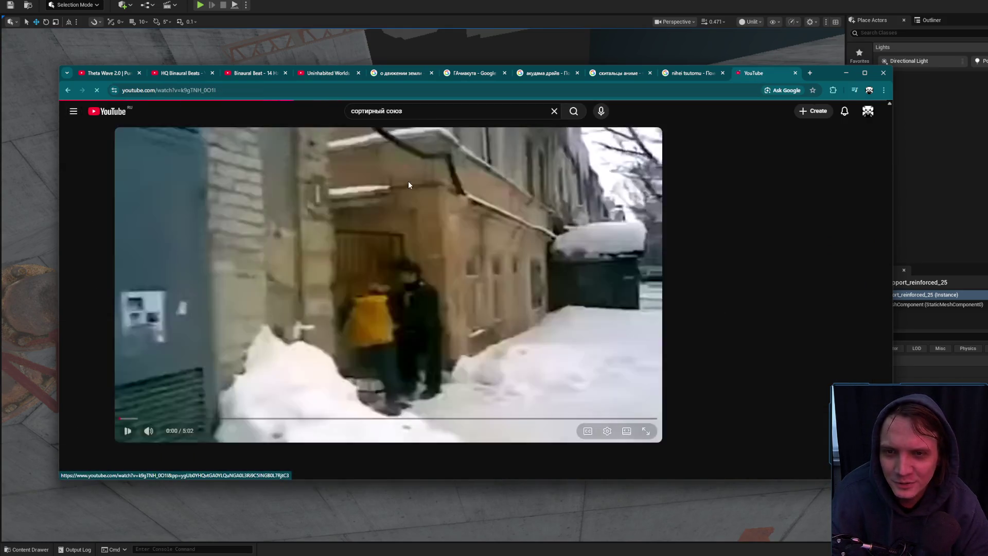
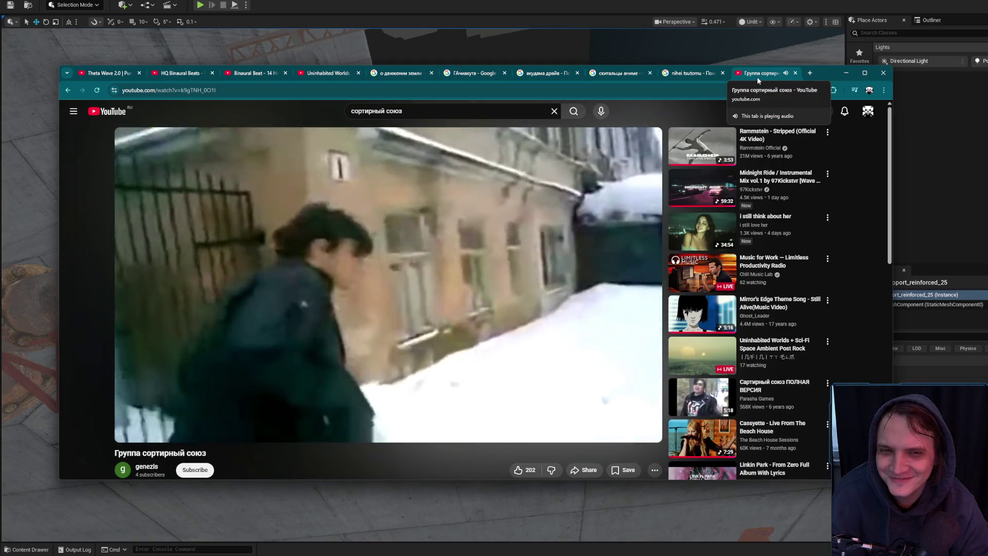
- Switch Chrome to a blank new tab and minimize it to return to the Unreal level
left_click(809, 72)
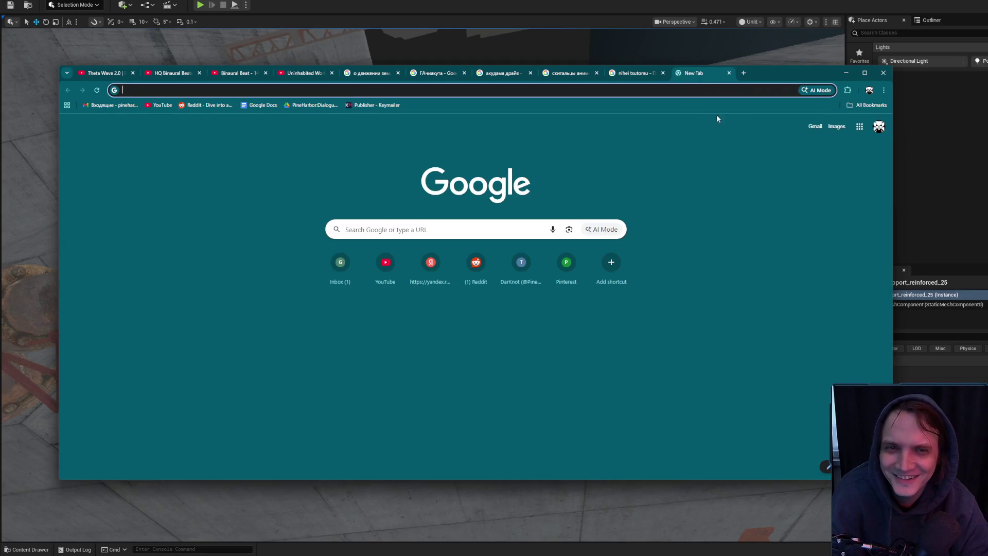
left_click(846, 72)
left_click_drag(497, 289, 497, 289)
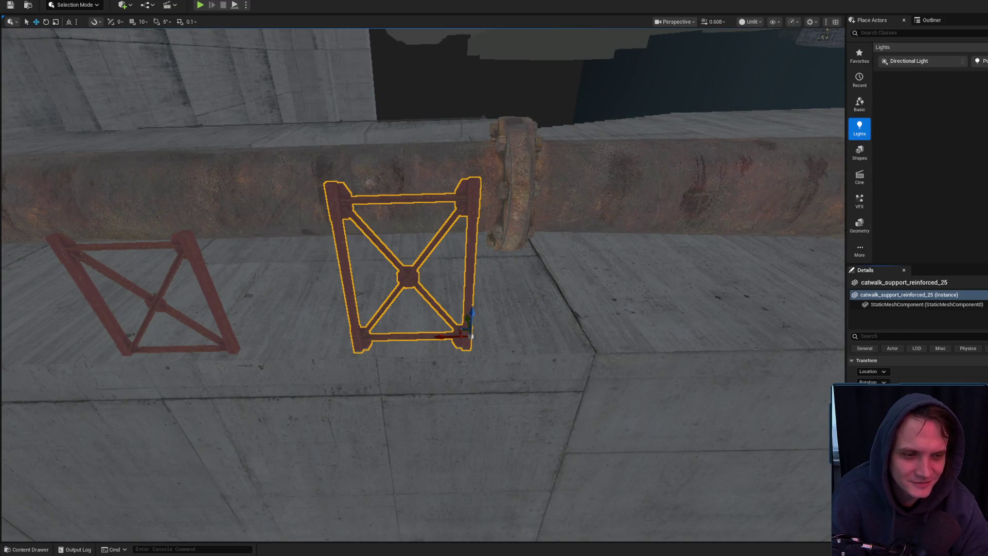
- Rotate the first red catwalk support and slide it right along the rusty pipe
left_click_drag(654, 352, 389, 337)
key("e")
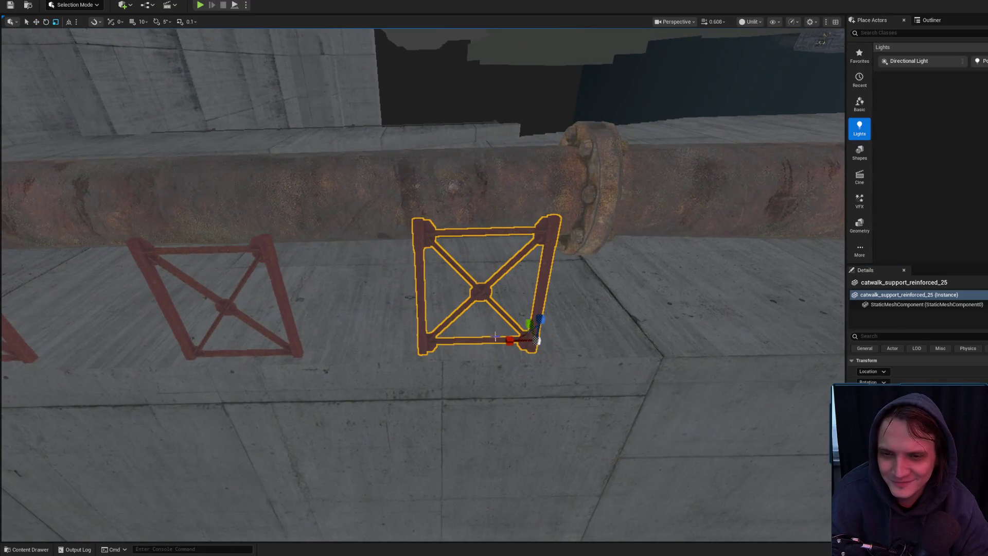
mouse_move(525, 334)
left_mouse_down()
mouse_move(470, 415)
mouse_move(459, 416)
mouse_move(466, 407)
mouse_move(377, 396)
left_mouse_up()
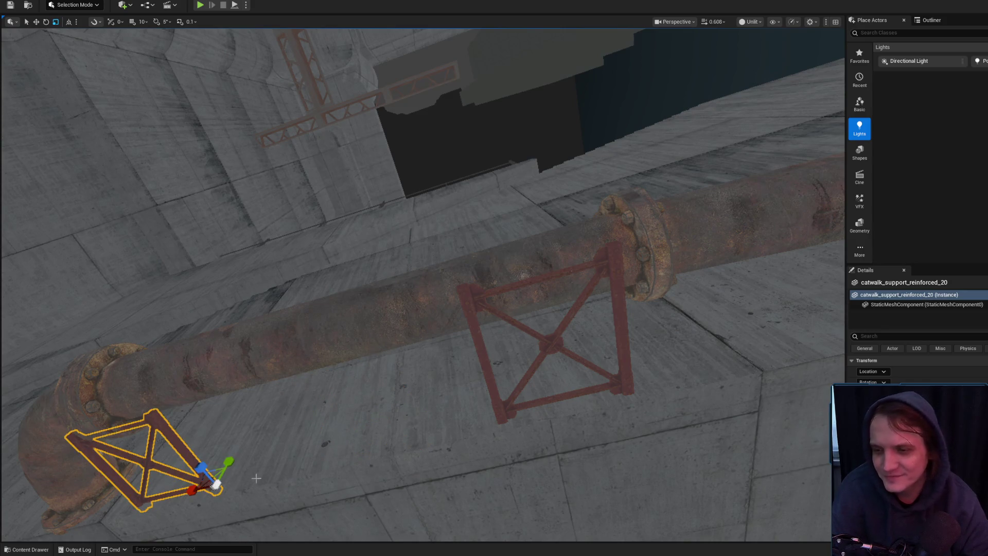
left_click_drag(198, 490, 223, 488)
- Focus on the middle catwalk support, adjust its placement and check it from below
left_click(542, 362)
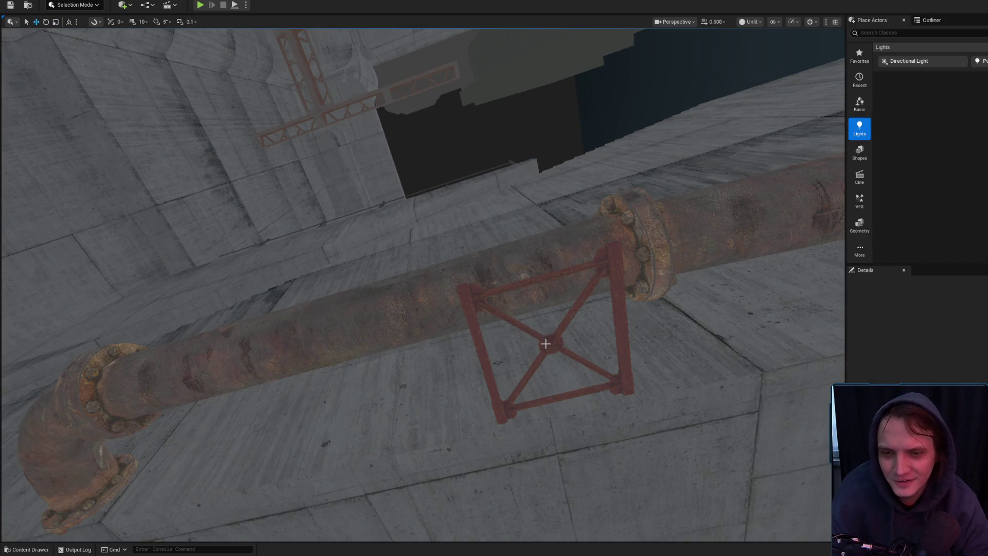
key("f")
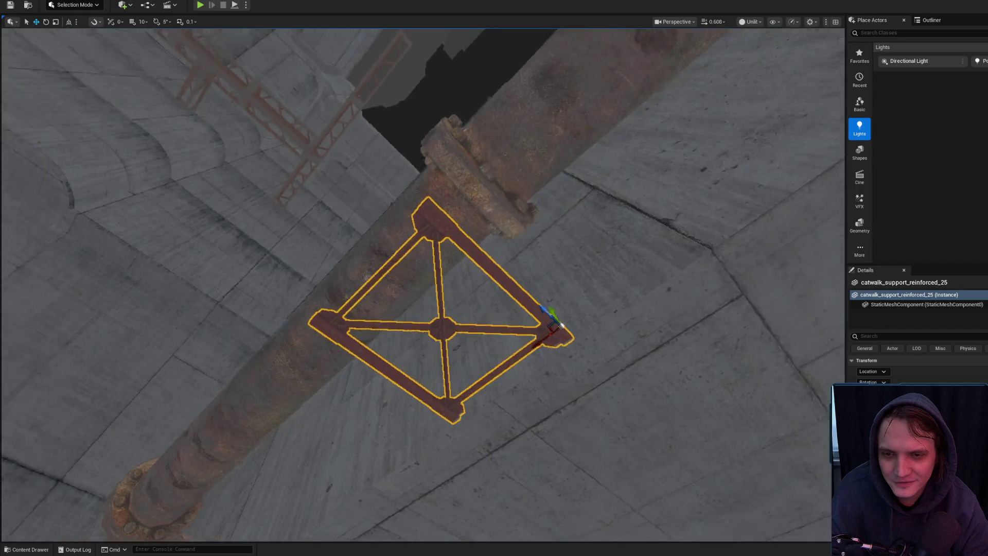
key("e")
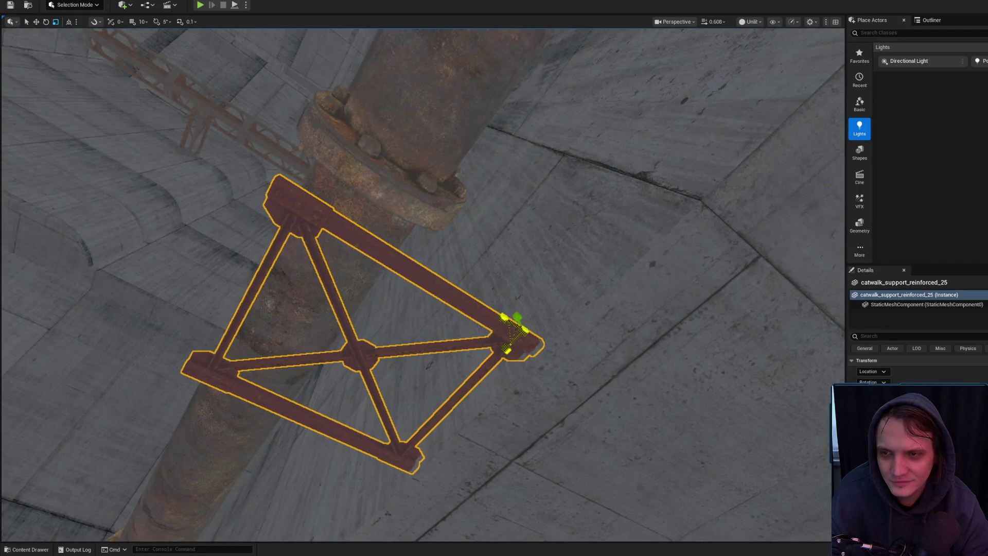
key("w")
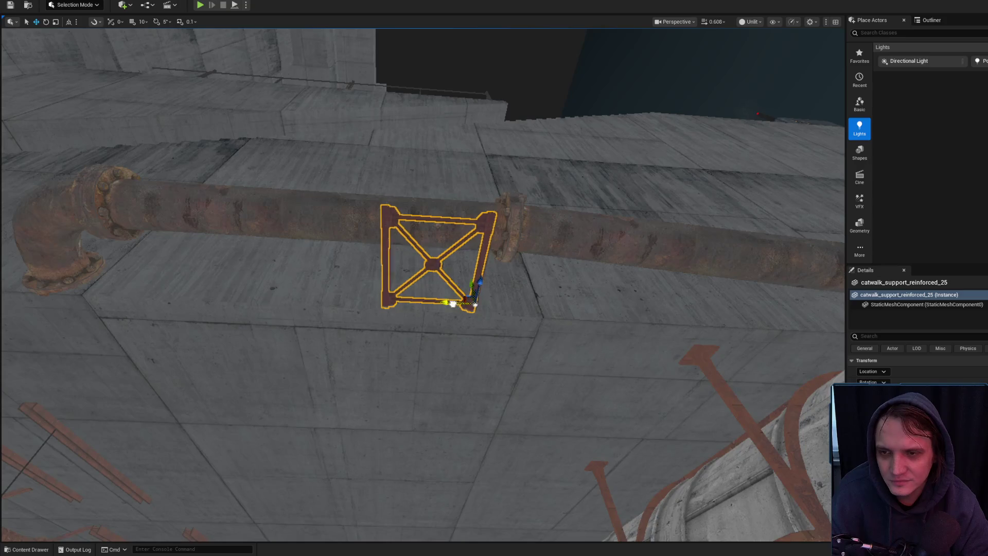
mouse_move(245, 284)
left_mouse_down()
mouse_move(315, 237)
mouse_move(407, 263)
mouse_move(505, 405)
mouse_move(201, 397)
mouse_move(203, 427)
left_mouse_up()
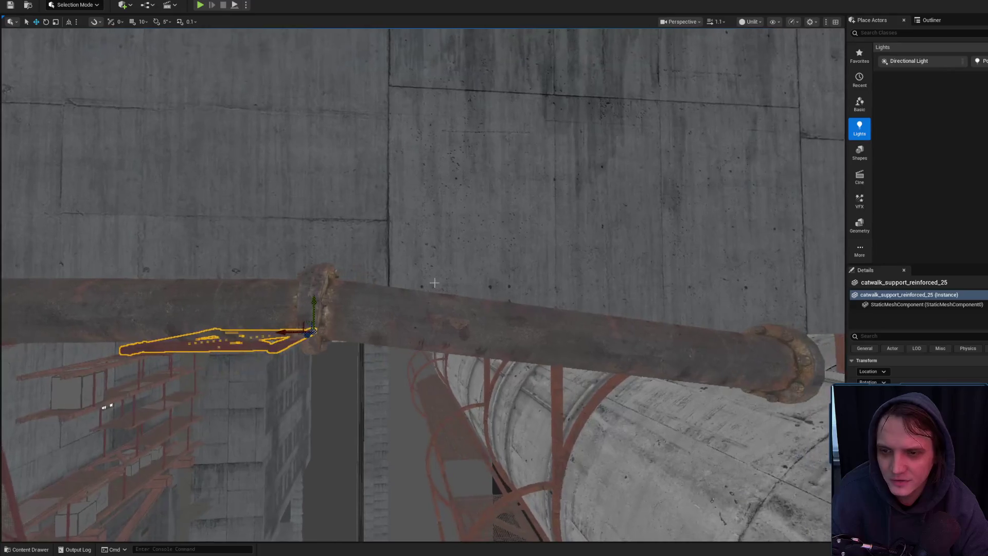
left_click(588, 308)
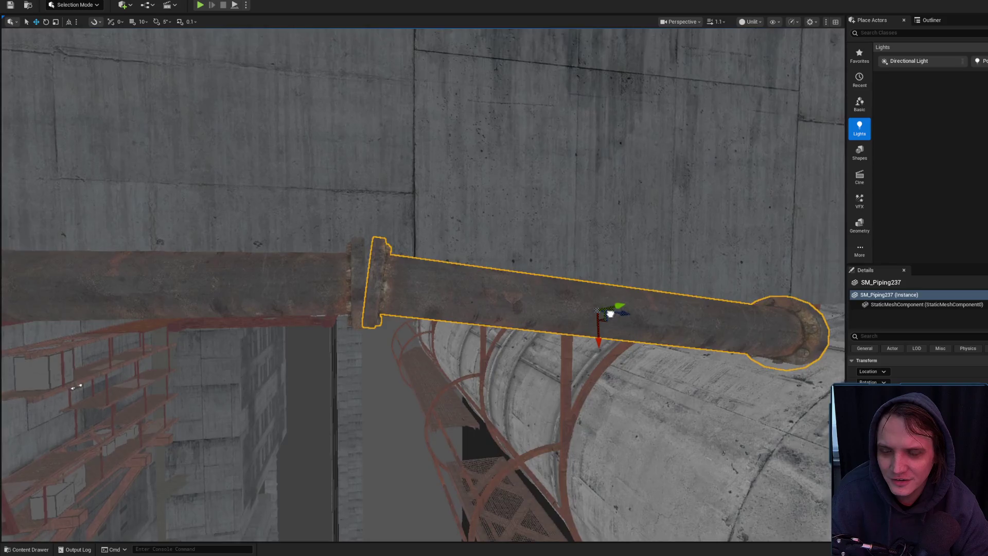
left_click_drag(610, 313, 618, 329)
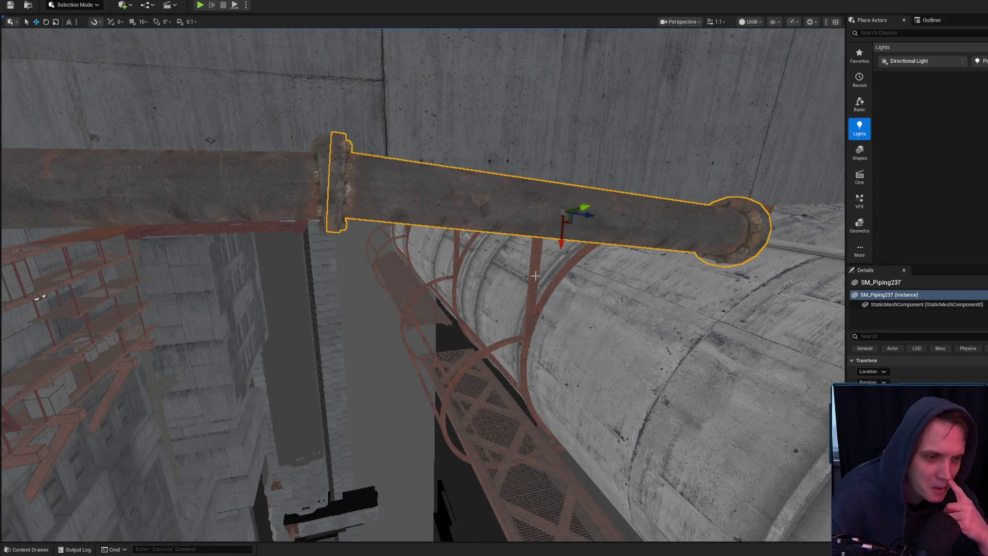
mouse_move(510, 271)
left_mouse_down()
mouse_move(414, 283)
mouse_move(402, 296)
left_mouse_up()
key("Escape")
left_click(445, 276)
key("f")
key("Escape")
right_click(389, 420)
left_click(394, 416)
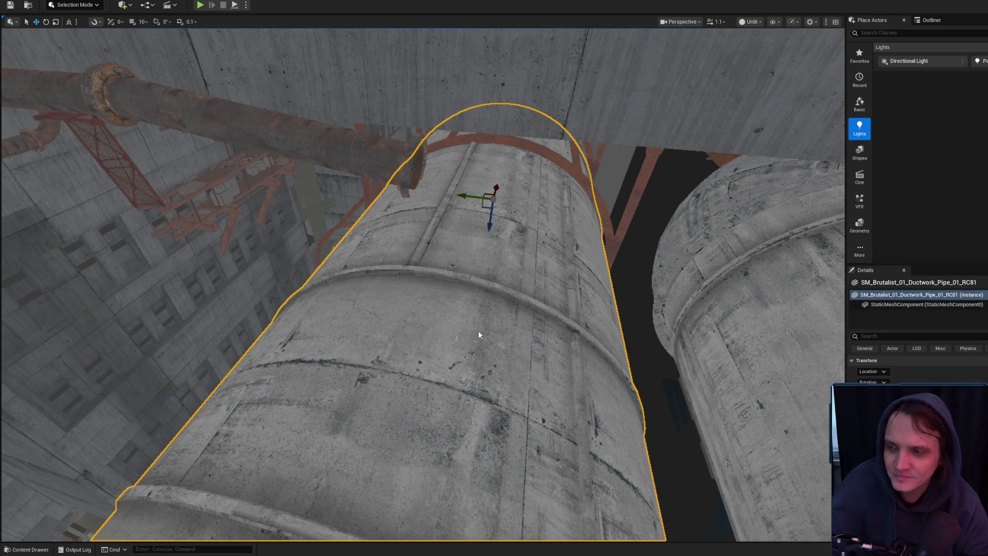
key("alt+p")
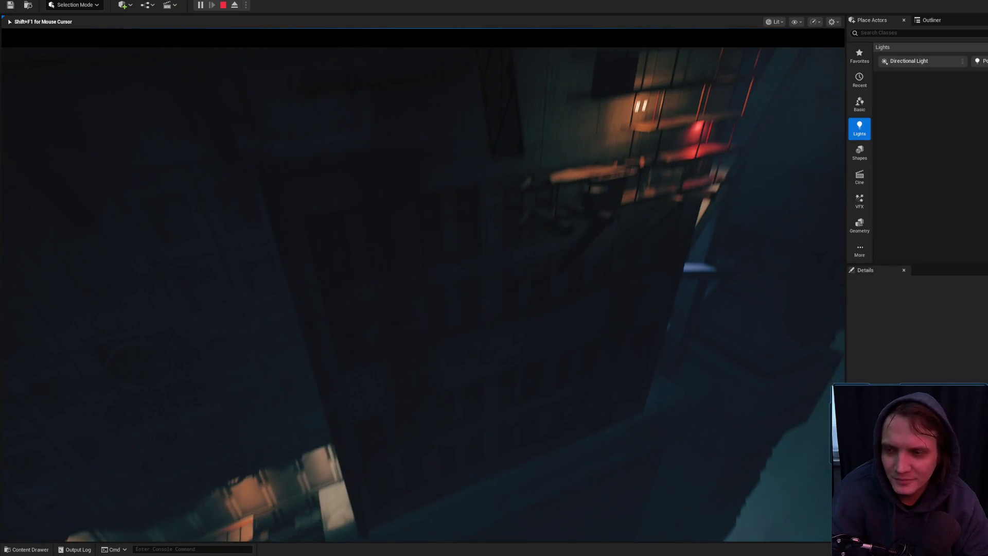
key("Escape")
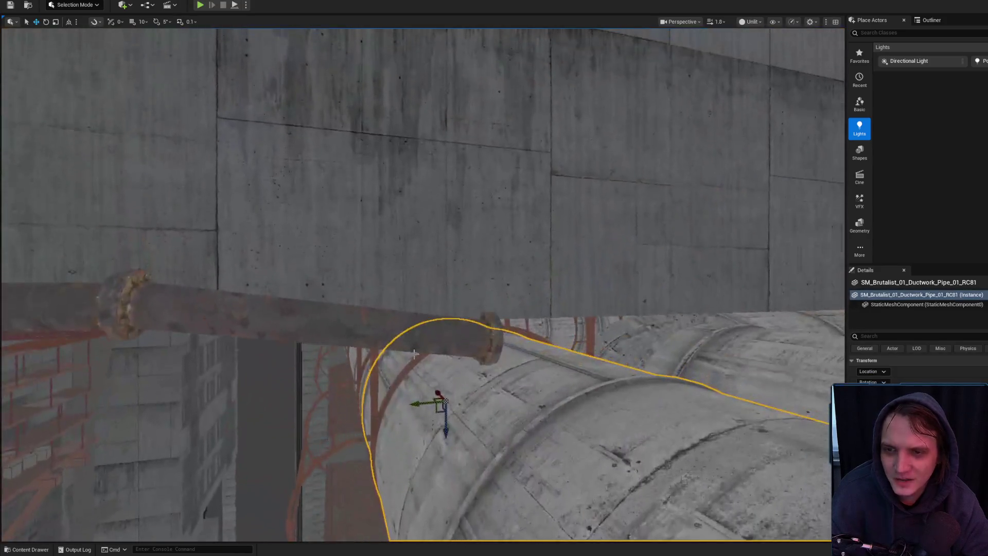
left_click(309, 321)
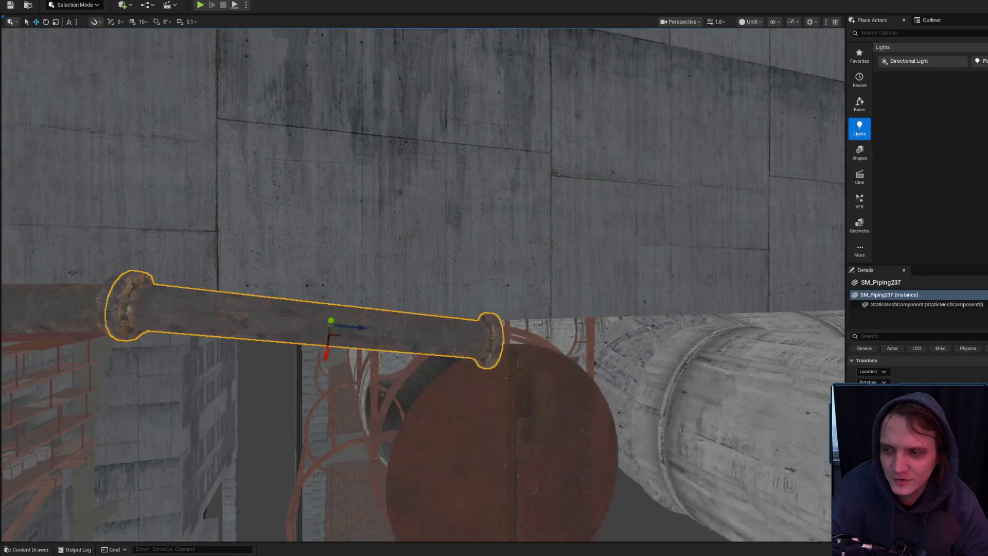
- Tilt the flanged end pipe SM_Piping237 by about 0.46 degrees along the wall
key("f")
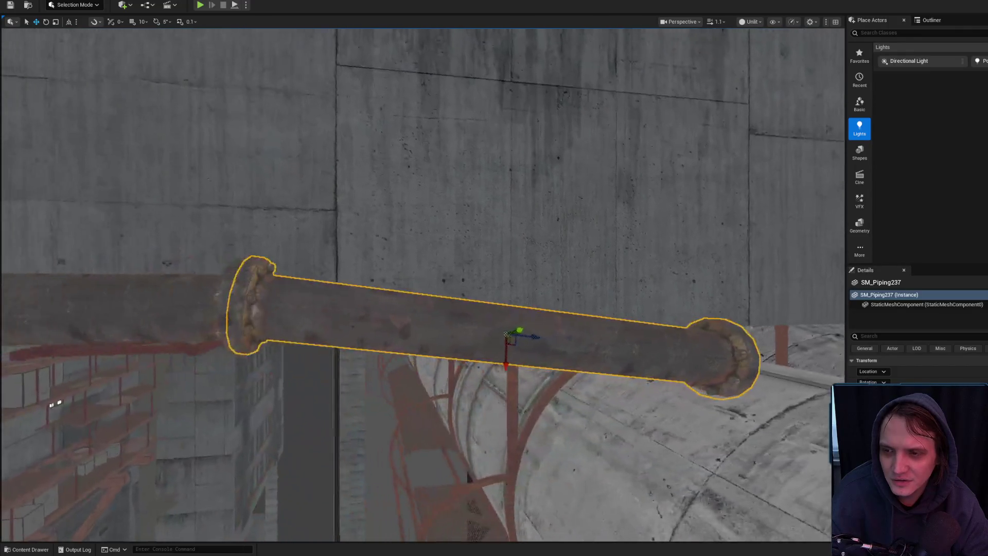
left_click_drag(446, 364, 447, 364)
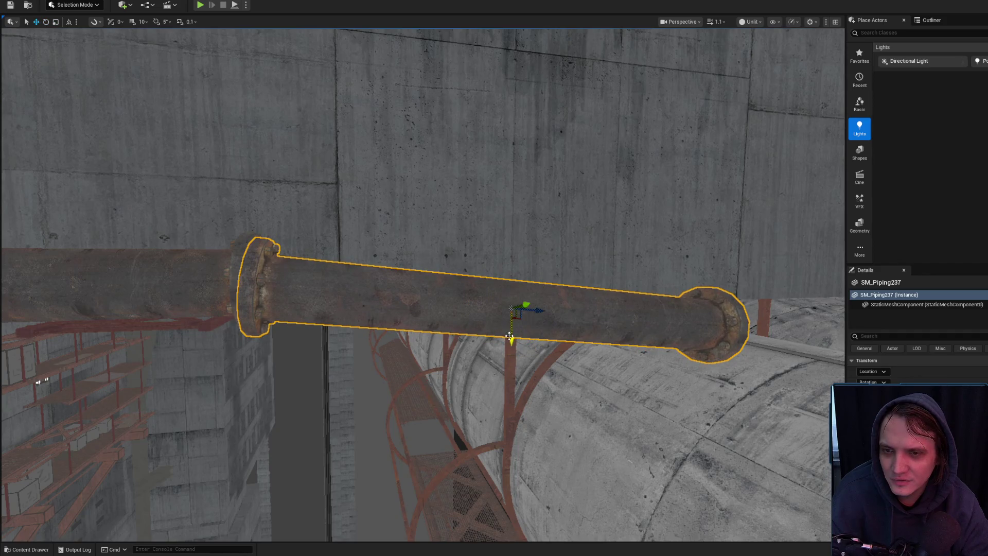
left_click_drag(509, 335, 509, 335)
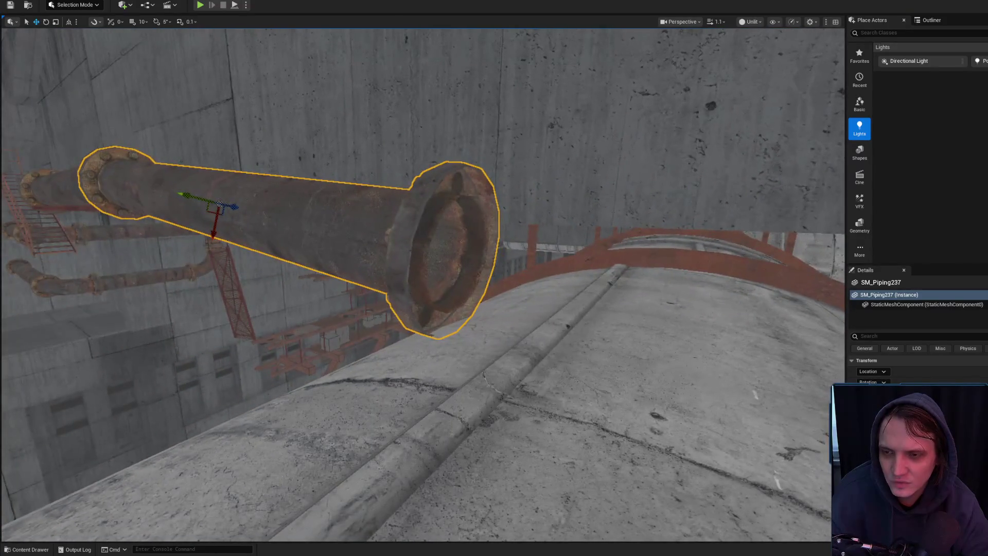
left_click_drag(431, 342, 430, 341)
key("e")
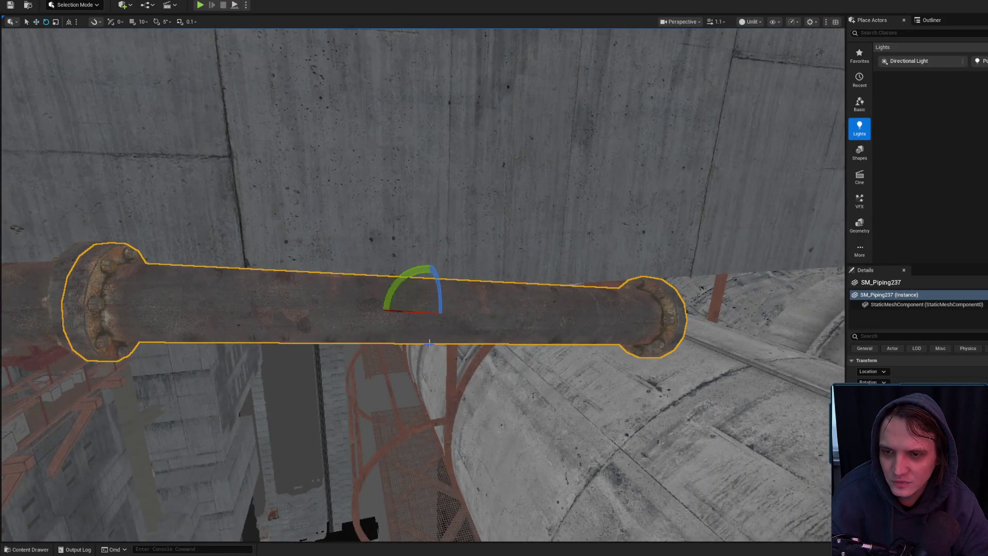
left_click_drag(422, 294, 422, 295)
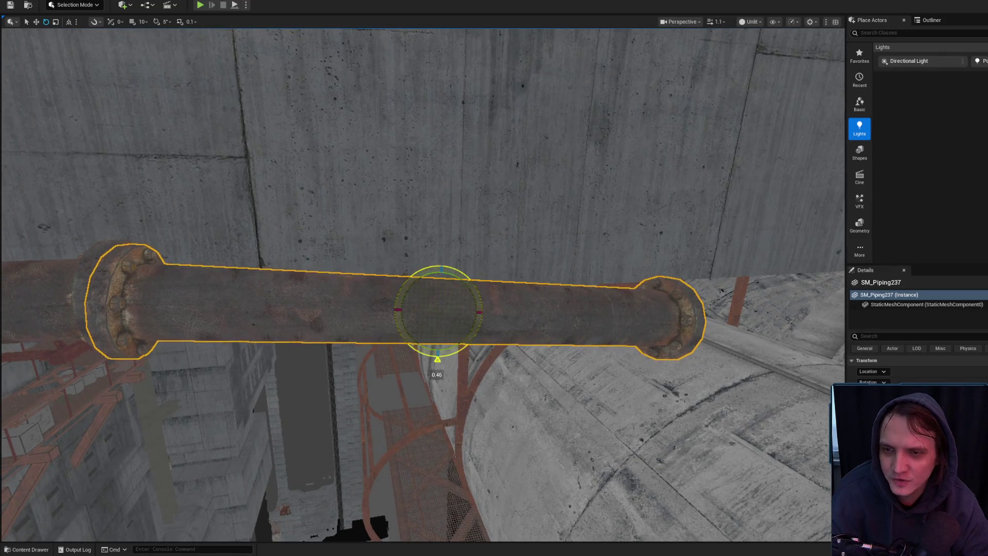
left_click_drag(440, 342, 440, 343)
key("f")
key("e")
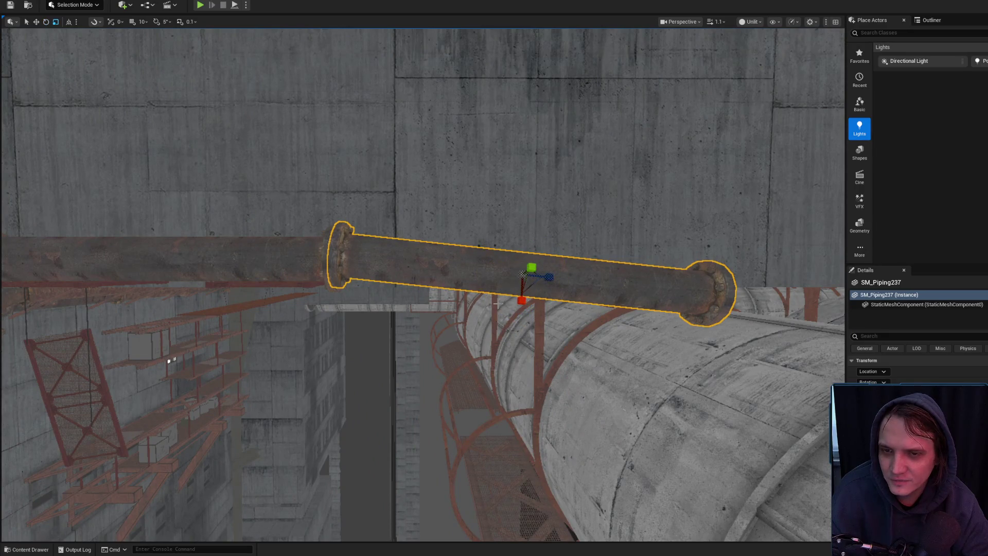
mouse_move(523, 305)
left_mouse_down()
mouse_move(505, 301)
mouse_move(518, 310)
left_mouse_up()
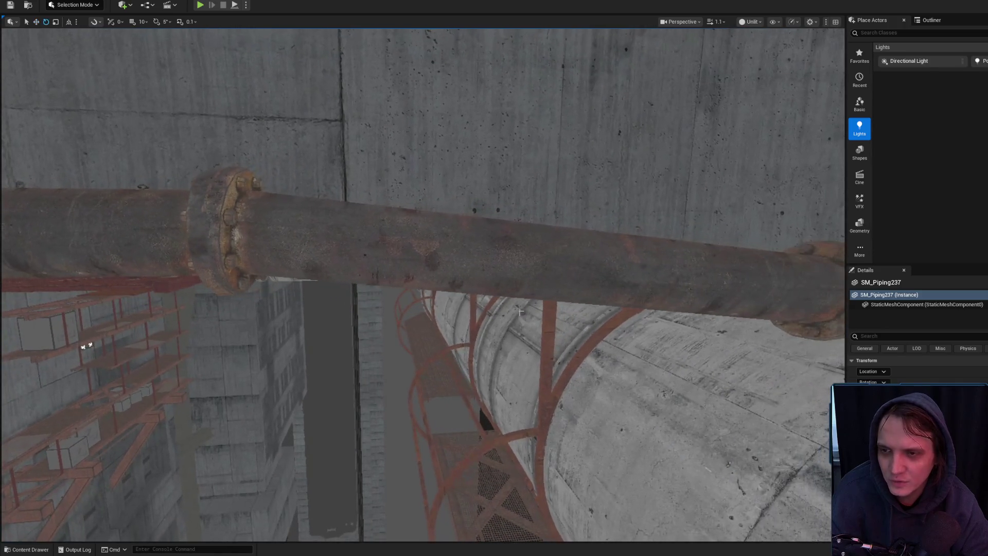
scroll(557, 283, "down", 3)
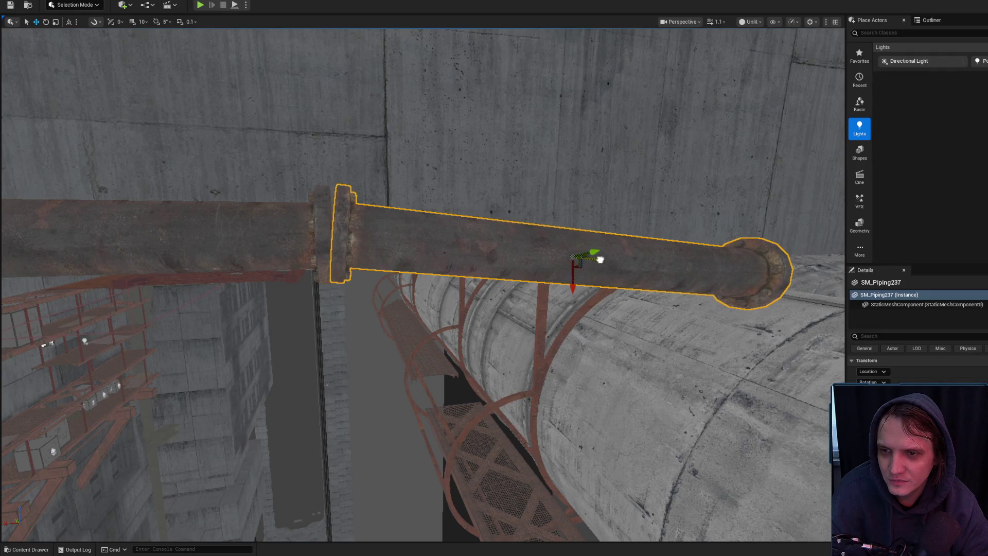
left_click_drag(571, 290, 666, 273)
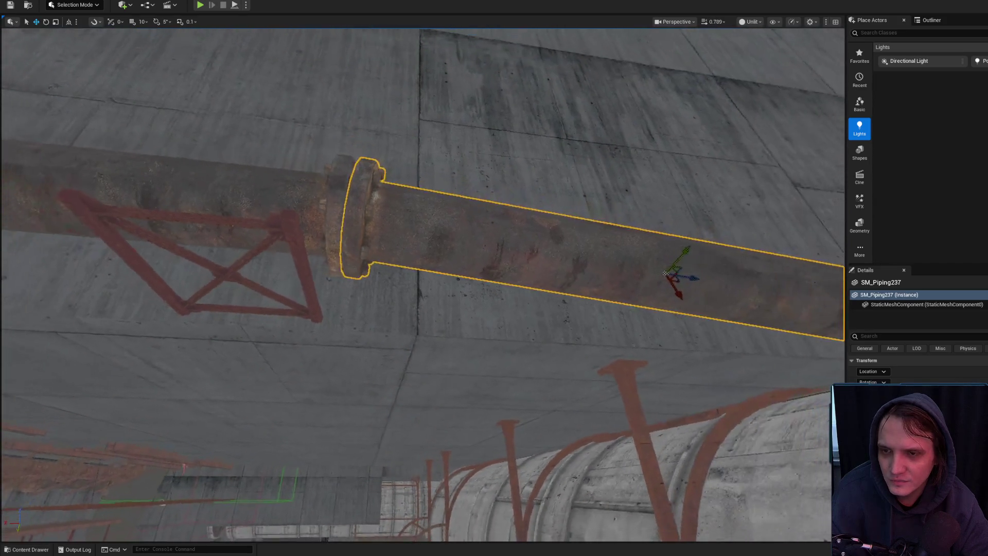
- Rotate SM_Piping237 back by a small negative angle over the concrete tank
left_click_drag(504, 277, 479, 297)
scroll(504, 278, "up", 2)
scroll(478, 298, "down", 1)
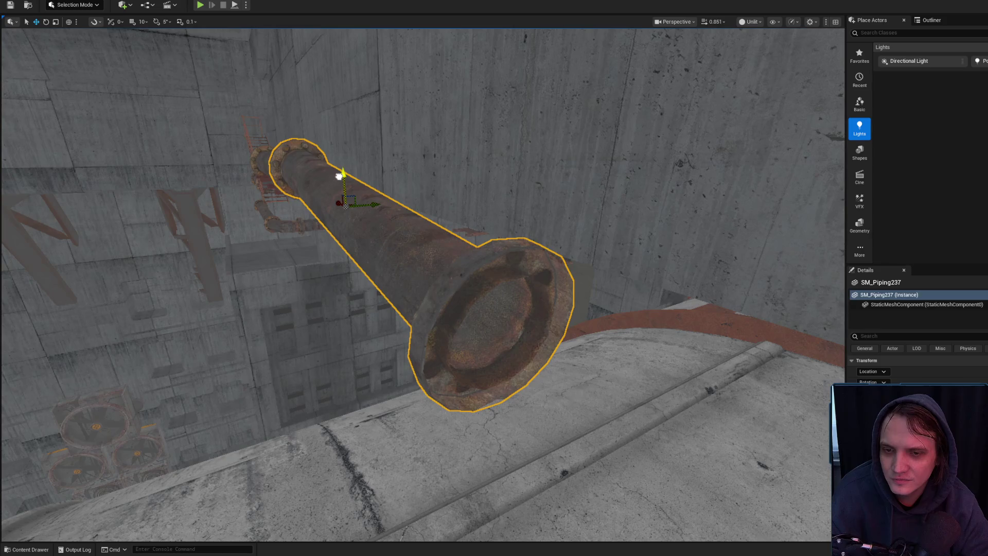
left_click_drag(478, 298, 478, 298)
scroll(479, 298, "down", 1)
left_click_drag(300, 187, 300, 188)
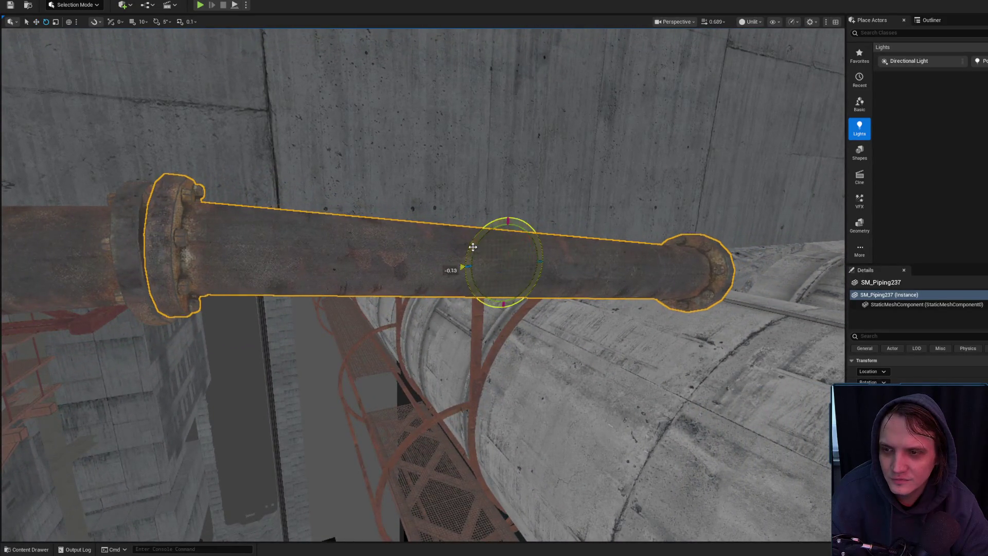
- Orbit around the pipe to inspect its flanged end elbow from both sides
left_click_drag(461, 267, 461, 267)
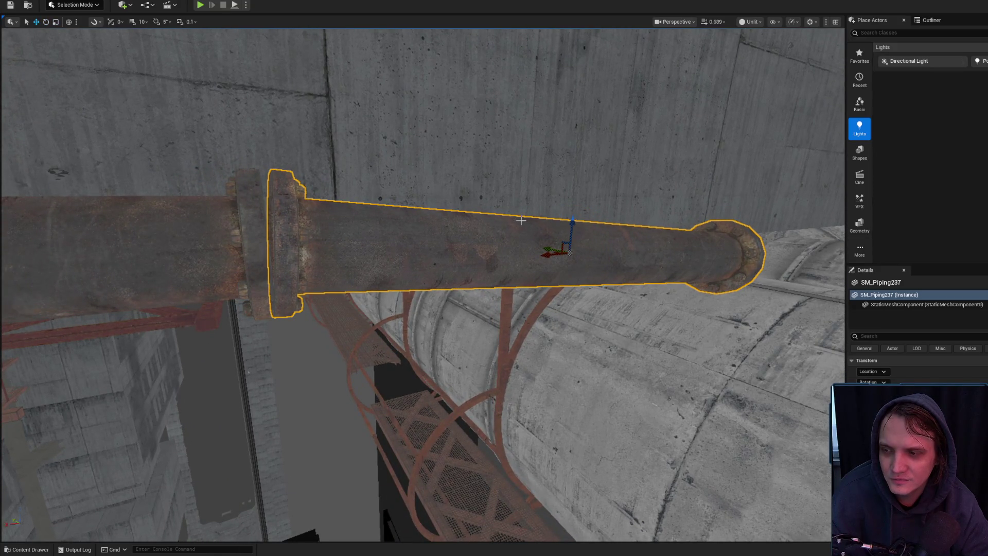
left_click_drag(462, 214, 462, 214)
left_click_drag(388, 240, 388, 240)
key("e")
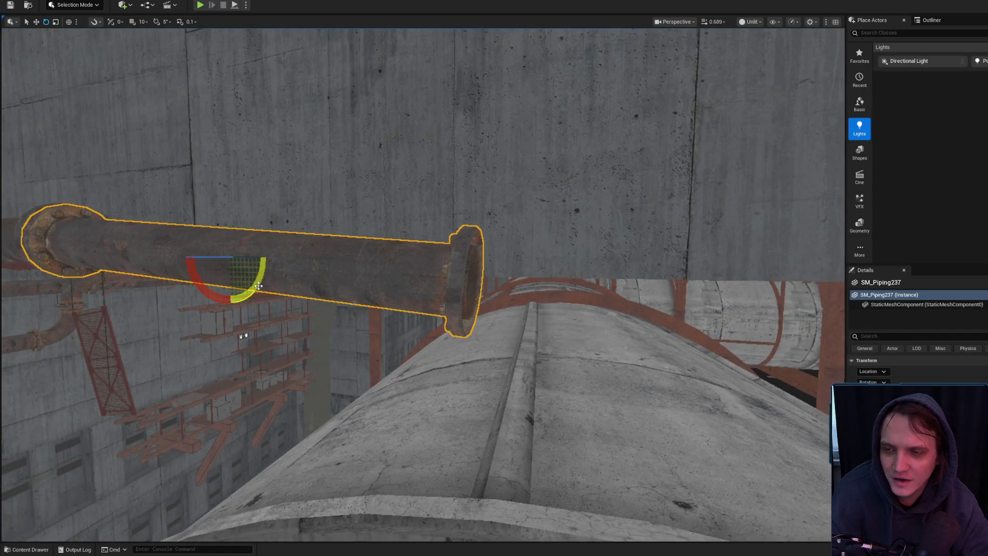
left_click_drag(259, 288, 354, 283)
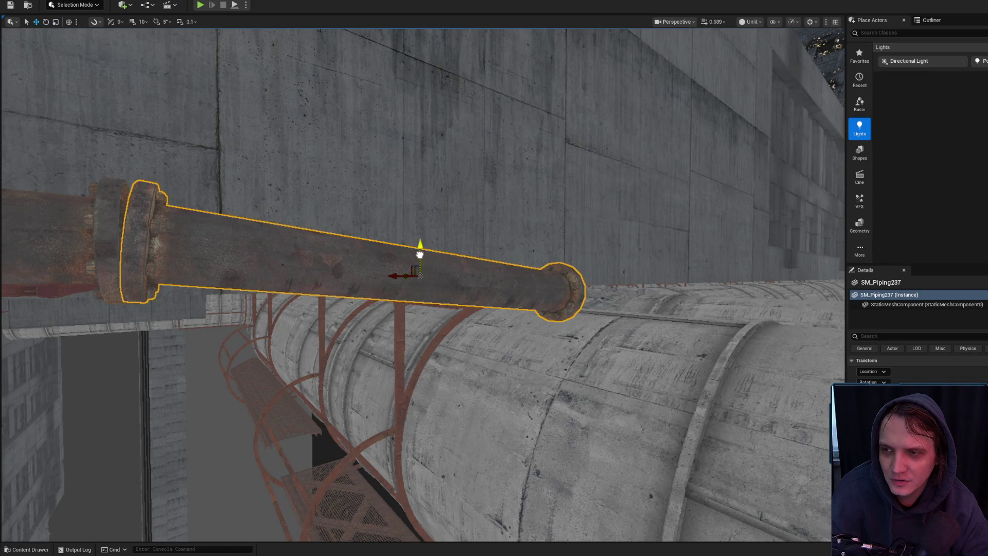
left_click_drag(420, 254, 545, 254)
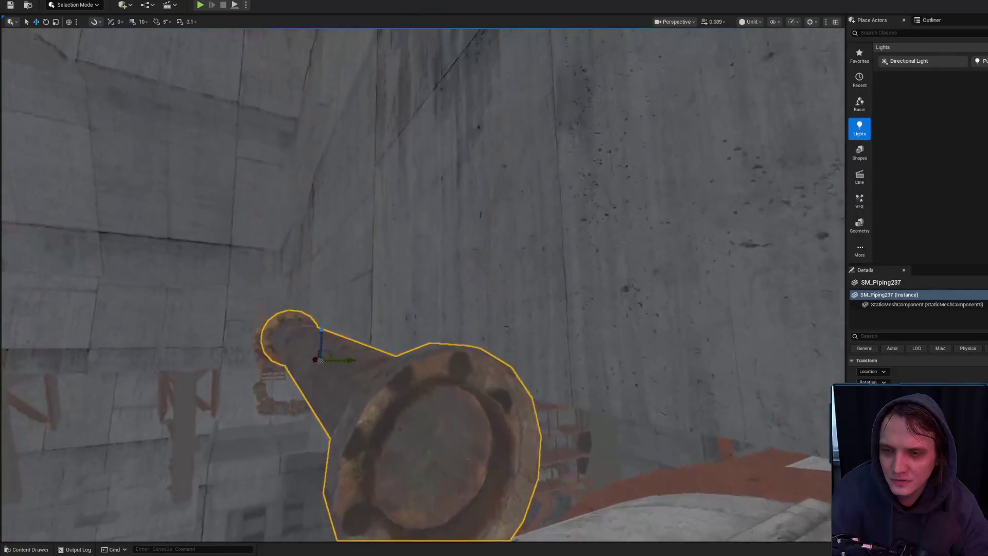
mouse_move(400, 289)
left_mouse_down()
mouse_move(443, 278)
mouse_move(392, 304)
left_mouse_up()
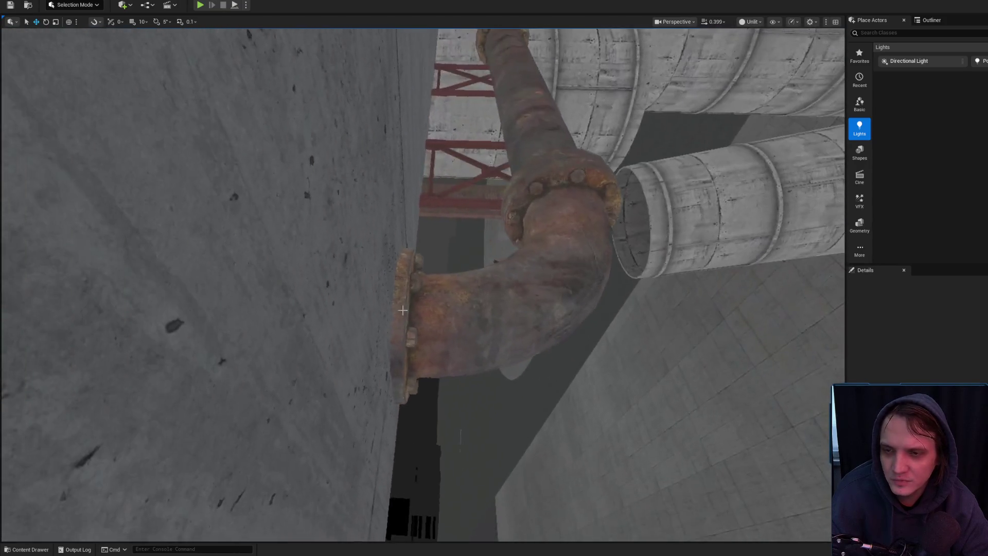
left_click(402, 310)
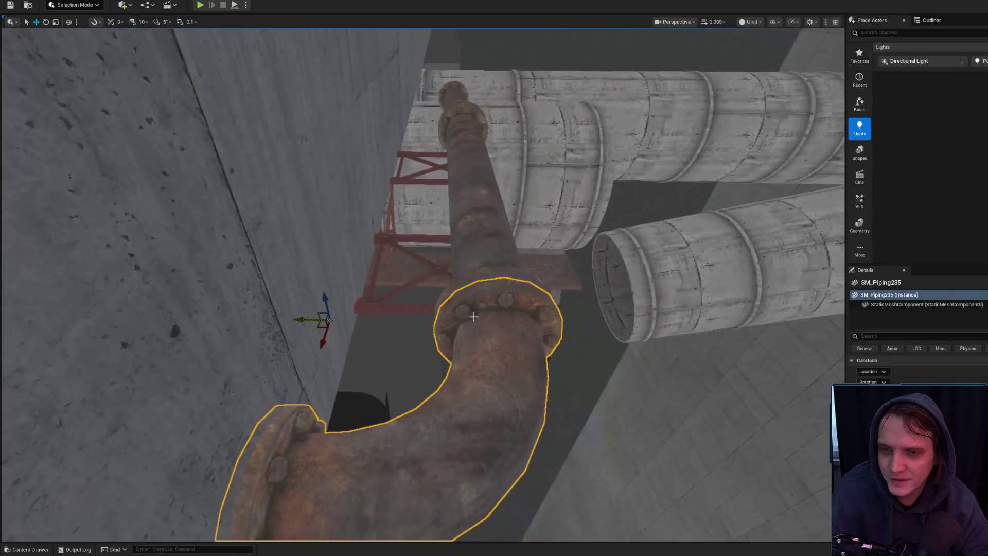
left_click(473, 244, "ctrl")
scroll(422, 283, "up", 1)
key("s")
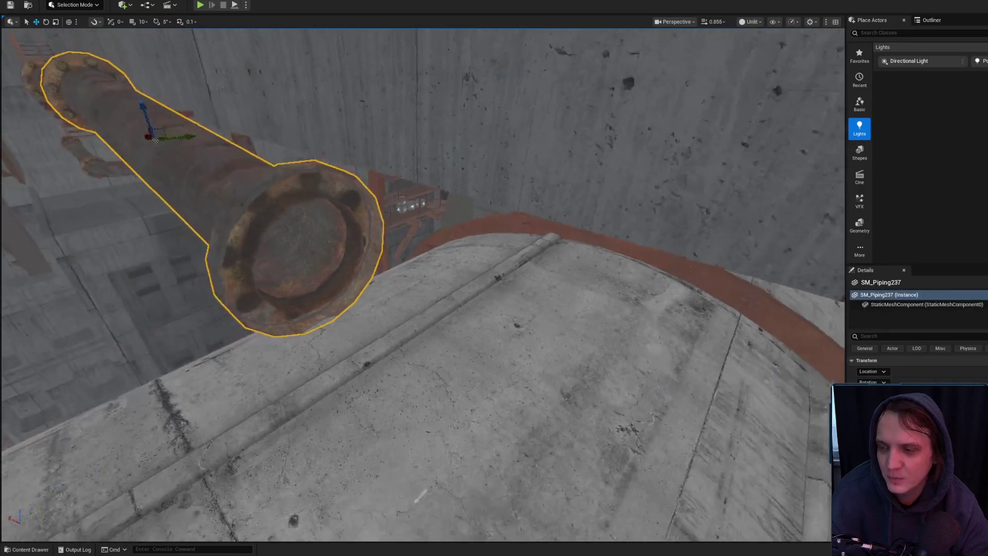
key("Escape")
left_click(306, 273)
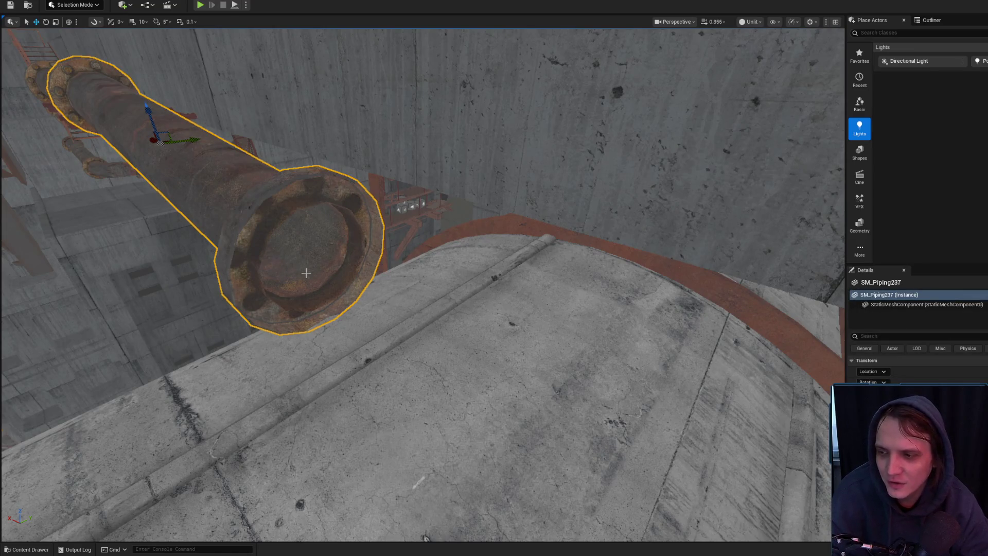
key("Escape")
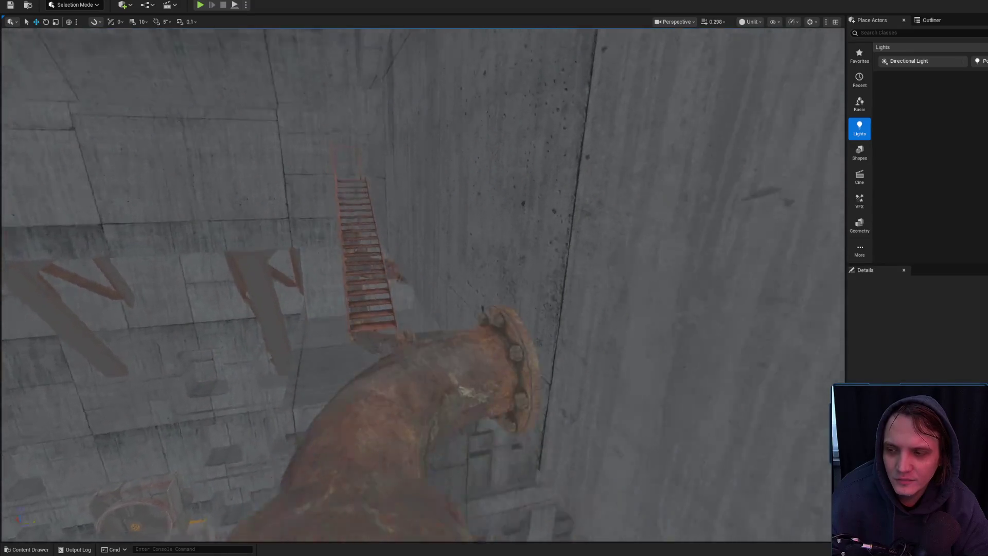
scroll(422, 282, "up", 2)
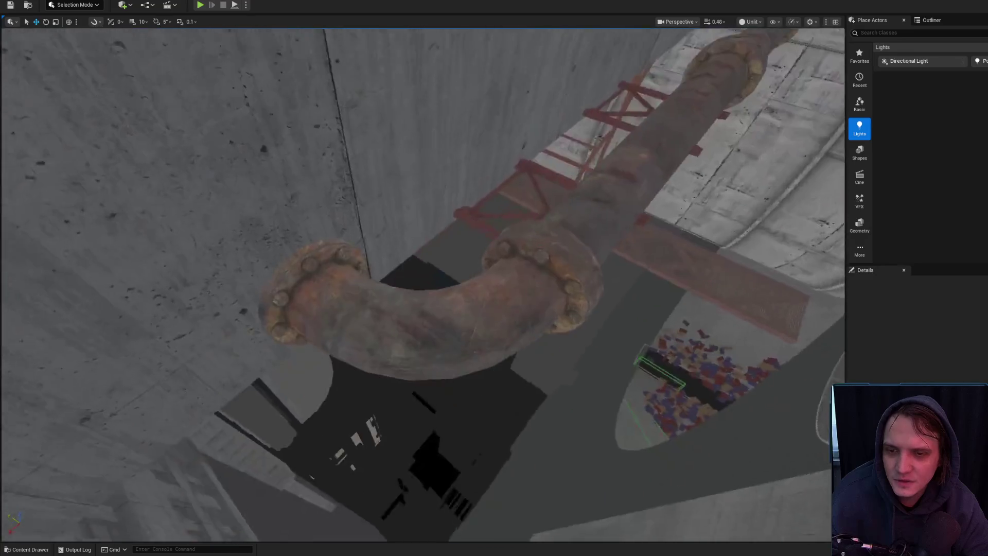
key("s")
left_click(479, 299)
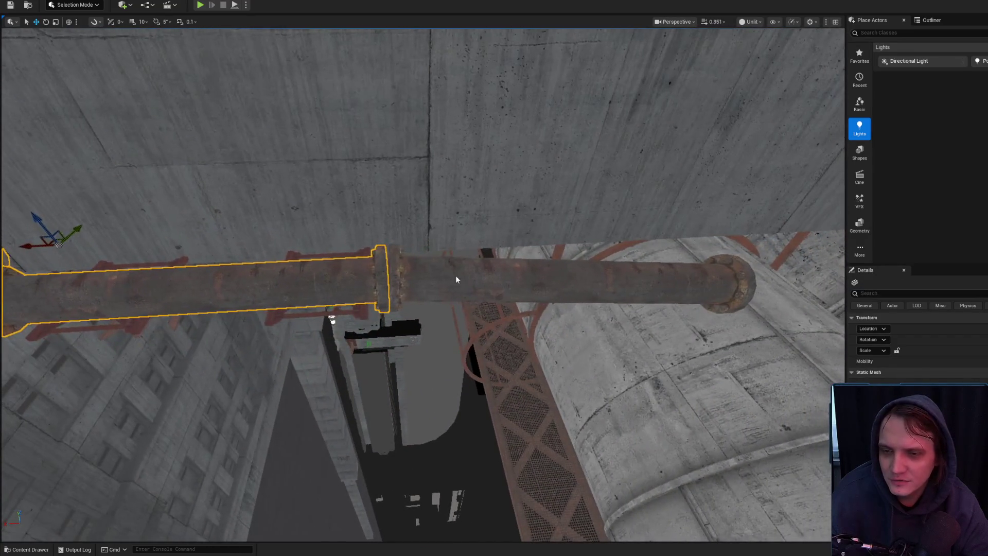
- Survey the pipe run and its elbow above the tanks from a horizontal angle
left_click(456, 279, "ctrl")
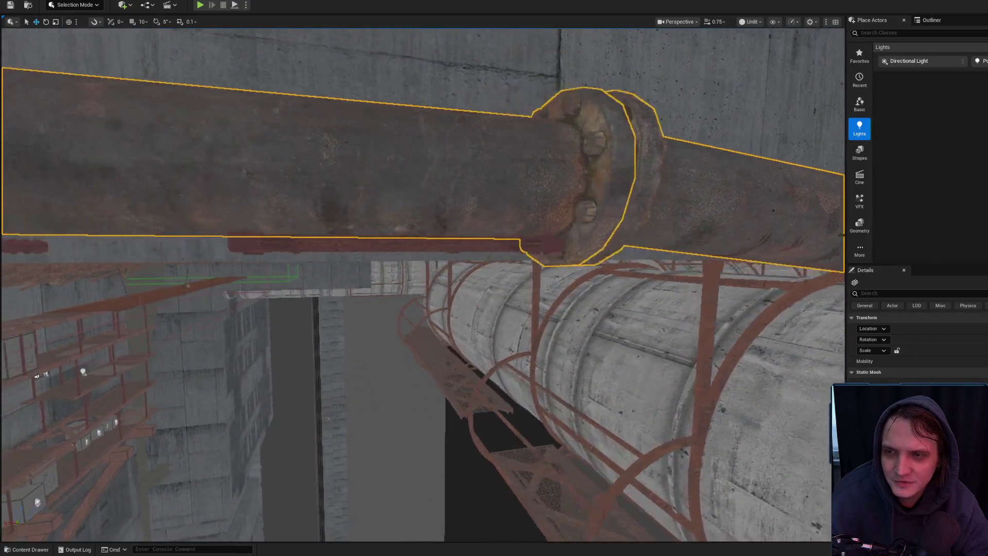
key("w")
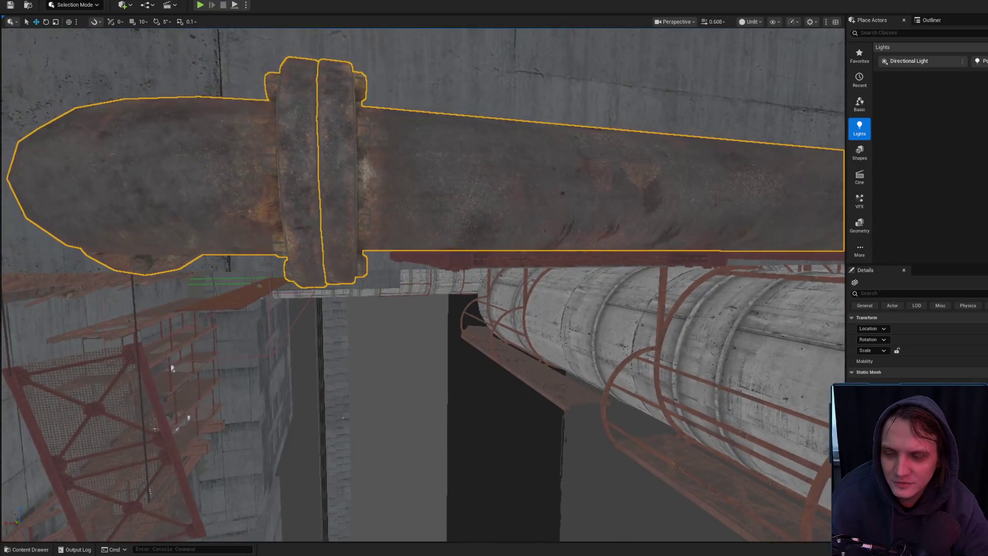
key("s")
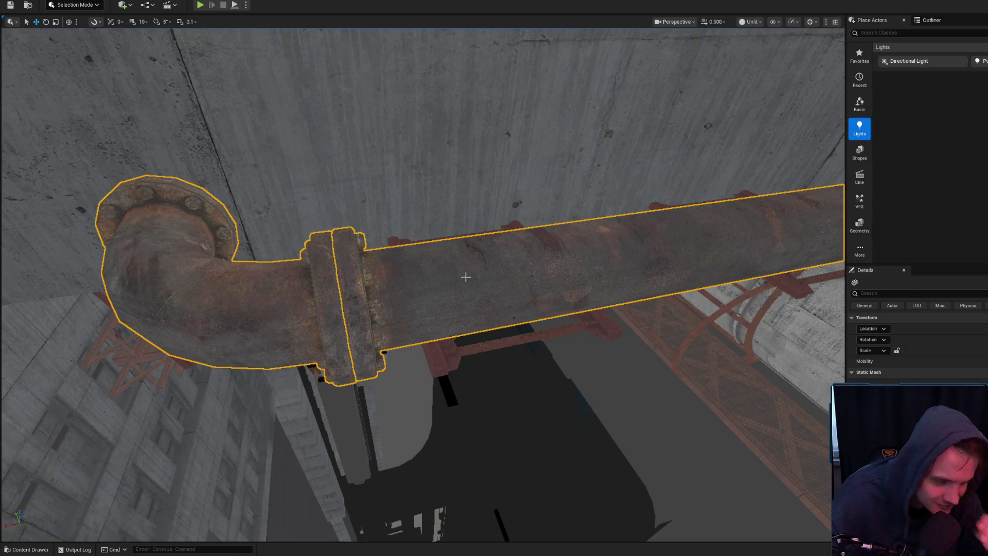
mouse_move(466, 277)
left_mouse_down()
mouse_move(189, 301)
mouse_move(294, 298)
left_mouse_up()
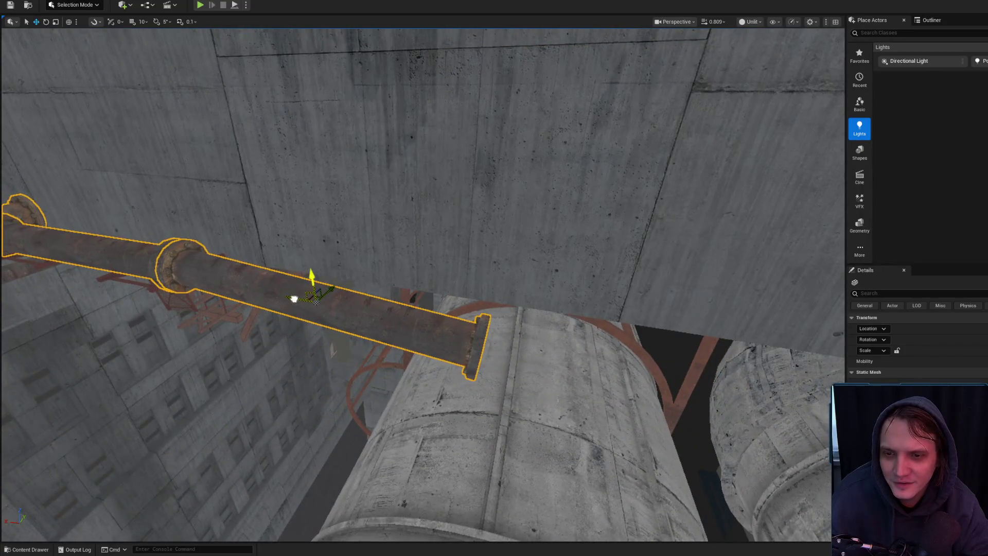
key("Escape")
left_click_drag(401, 319, 391, 304)
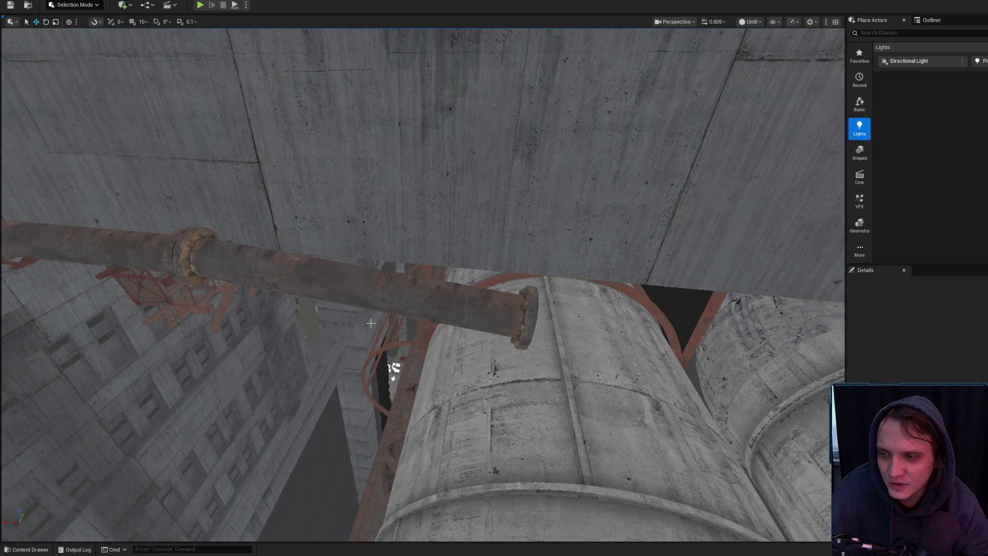
left_click_drag(368, 311, 403, 352)
- Scale the middle pipe segment SM_Piping236 shorter along its length
left_click(273, 285)
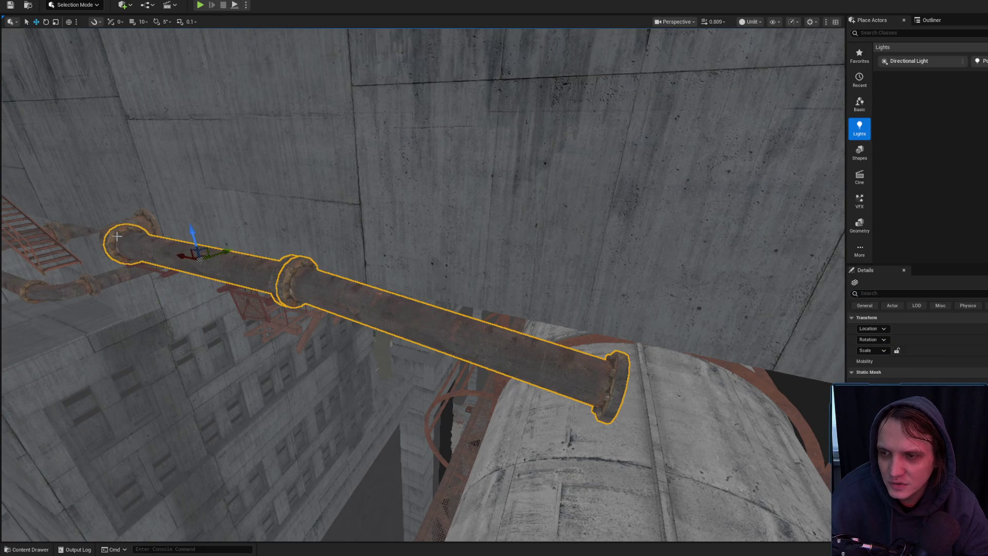
left_click_drag(281, 301, 125, 223)
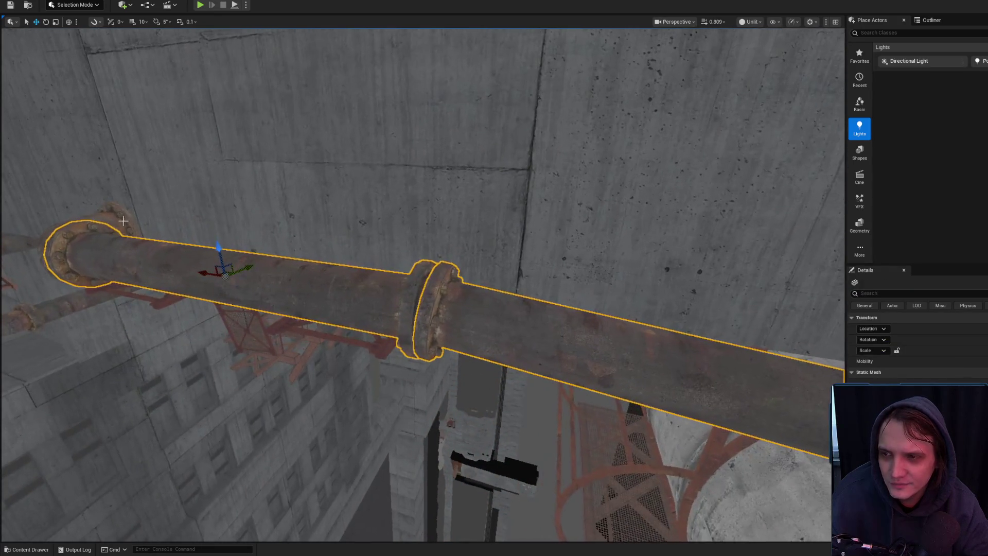
left_click_drag(177, 258, 222, 244)
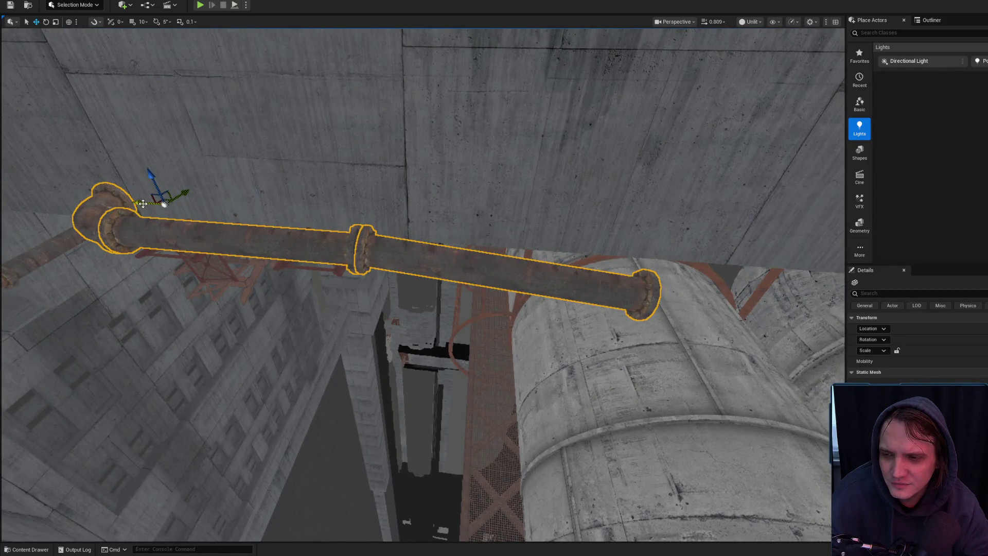
mouse_move(160, 211)
left_mouse_down()
mouse_move(276, 205)
mouse_move(764, 121)
mouse_move(710, 150)
mouse_move(386, 220)
mouse_move(273, 231)
mouse_move(290, 218)
left_mouse_up()
left_click(275, 205)
key("f")
key("e")
key("r")
mouse_move(406, 238)
left_mouse_down()
mouse_move(487, 248)
mouse_move(379, 288)
left_mouse_up()
- Move SM_Piping236 and the elbow piece SM_Piping235 right so the pipe run joins
key("w")
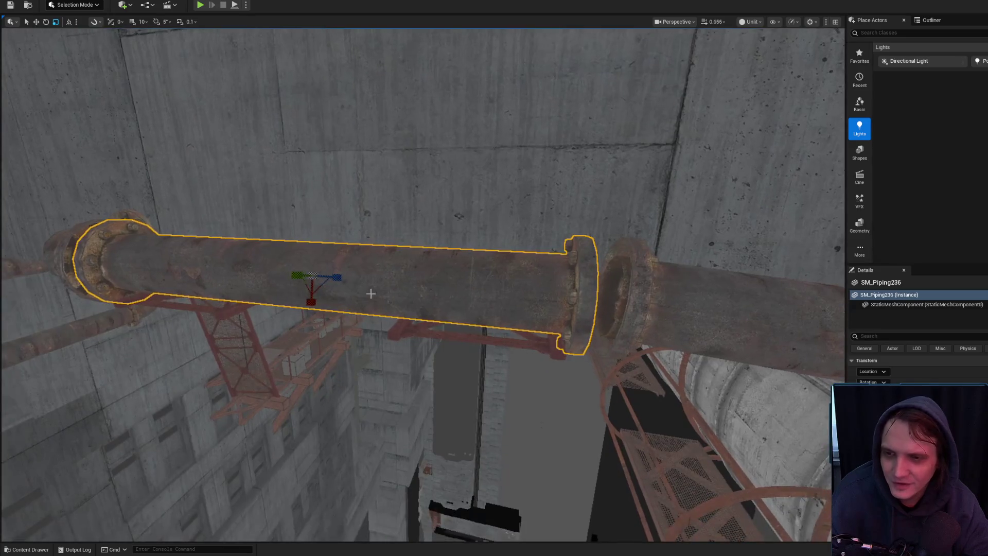
mouse_move(287, 277)
left_mouse_down()
mouse_move(301, 278)
mouse_move(283, 263)
mouse_move(299, 257)
left_mouse_up()
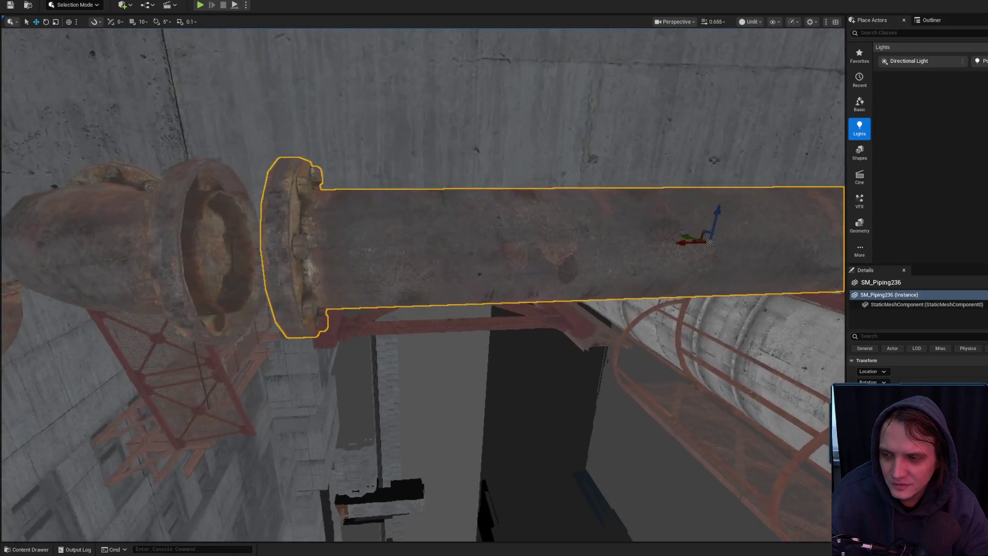
left_click(344, 327)
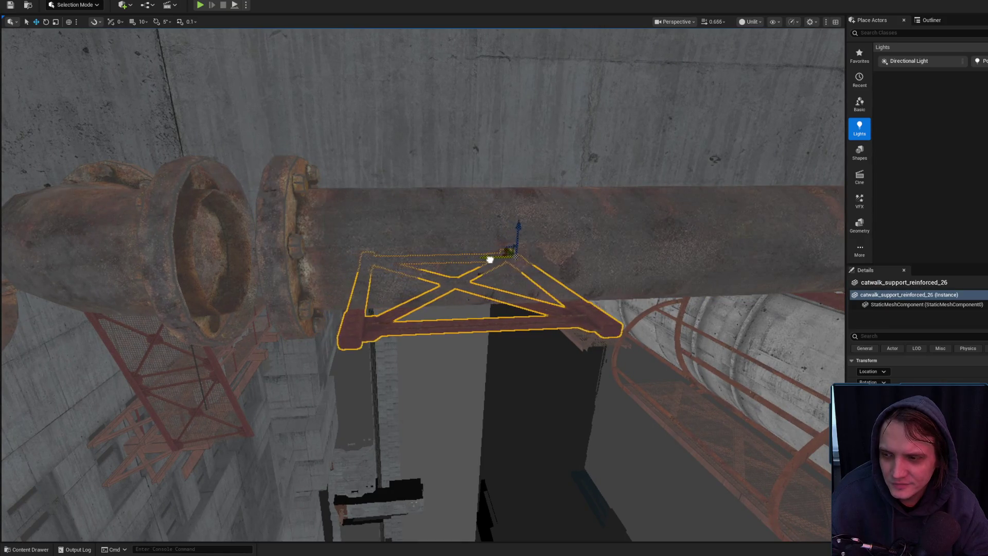
left_click_drag(494, 260, 494, 270)
left_click(277, 206)
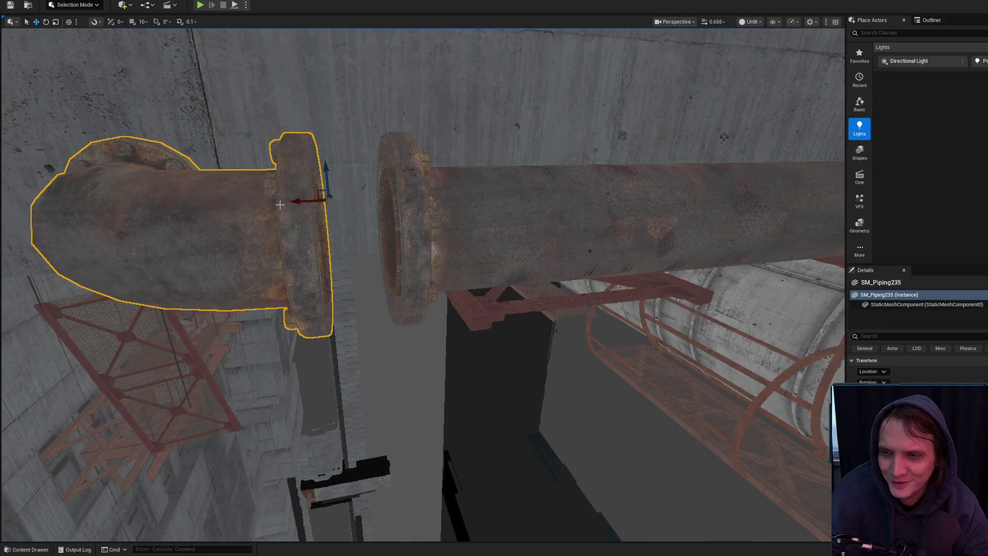
mouse_move(296, 204)
left_mouse_down()
mouse_move(347, 214)
mouse_move(340, 206)
mouse_move(352, 193)
left_mouse_up()
- Select the staircase SM_stairs_a7 and bring it into close view
key("Escape")
mouse_move(410, 288)
left_mouse_down()
mouse_move(410, 355)
mouse_move(386, 329)
left_mouse_up()
left_click(272, 425)
left_click_drag(272, 425, 294, 404)
left_click_drag(372, 383, 372, 384)
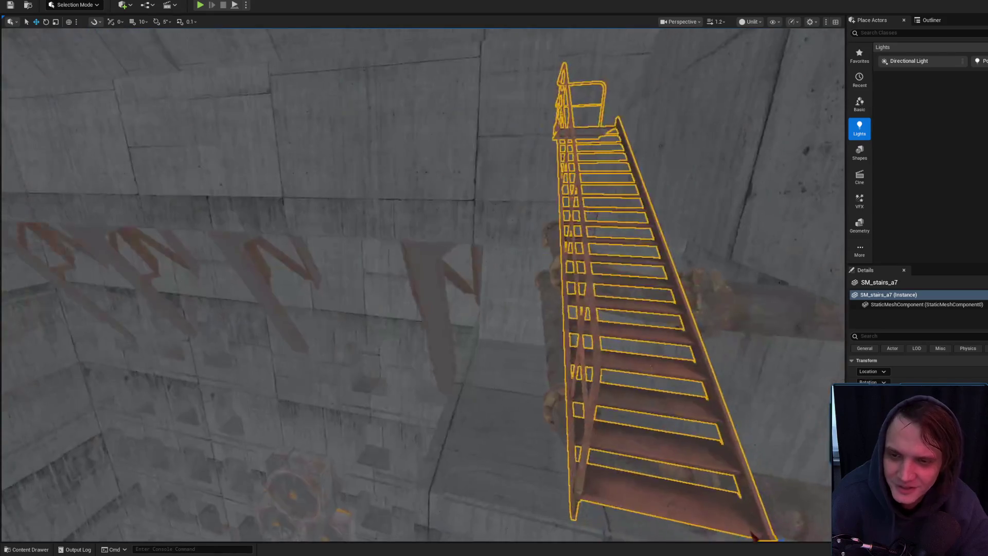
key("Escape")
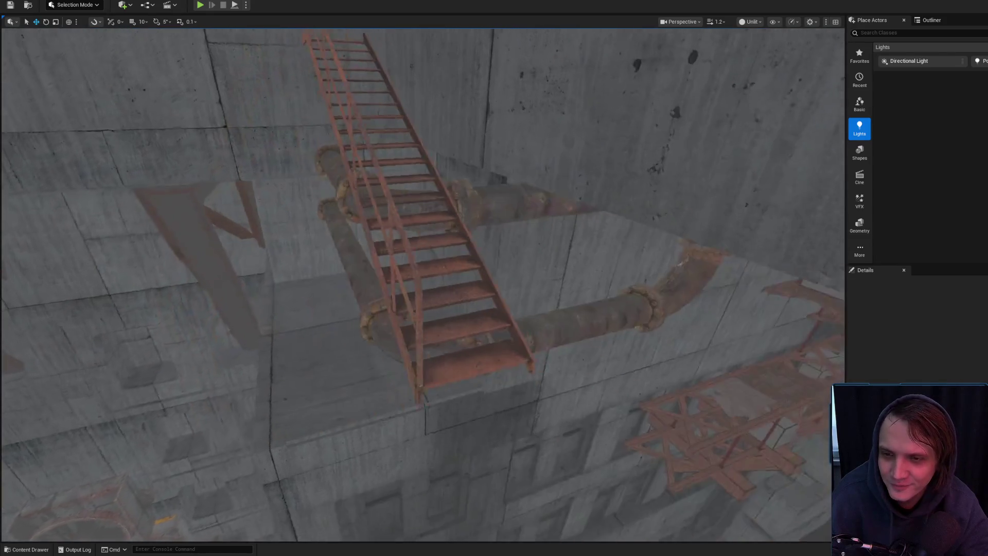
left_click(553, 360)
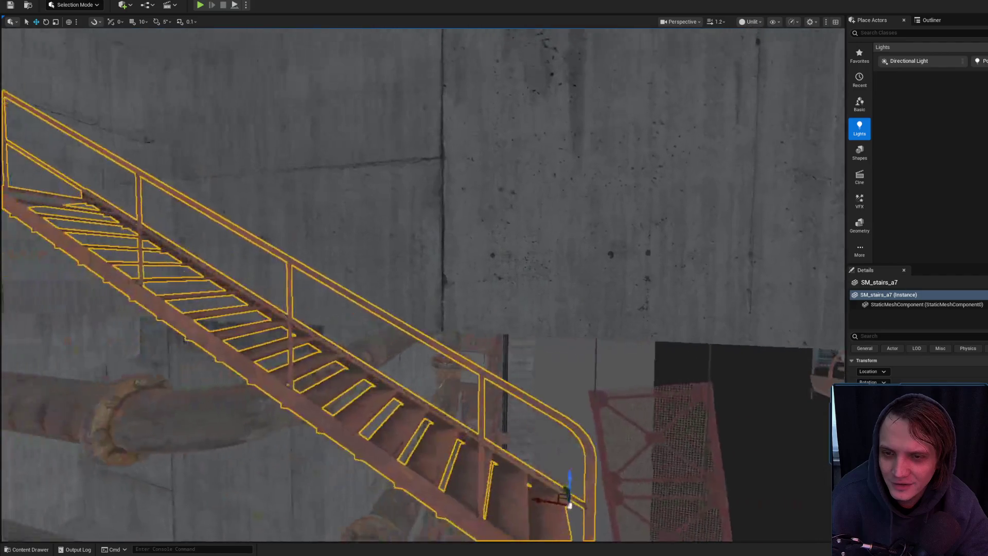
scroll(542, 476, "down", 2)
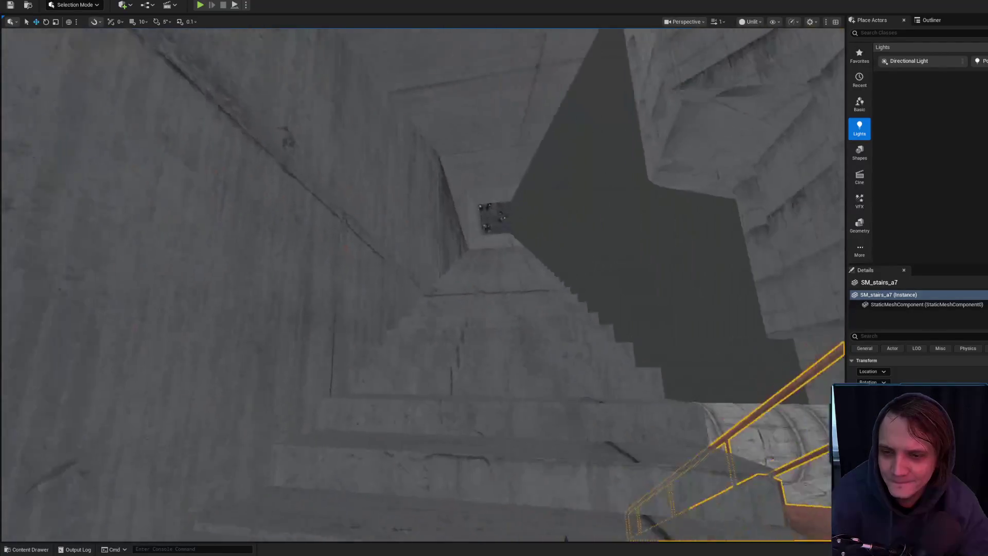
scroll(465, 320, "down", 1)
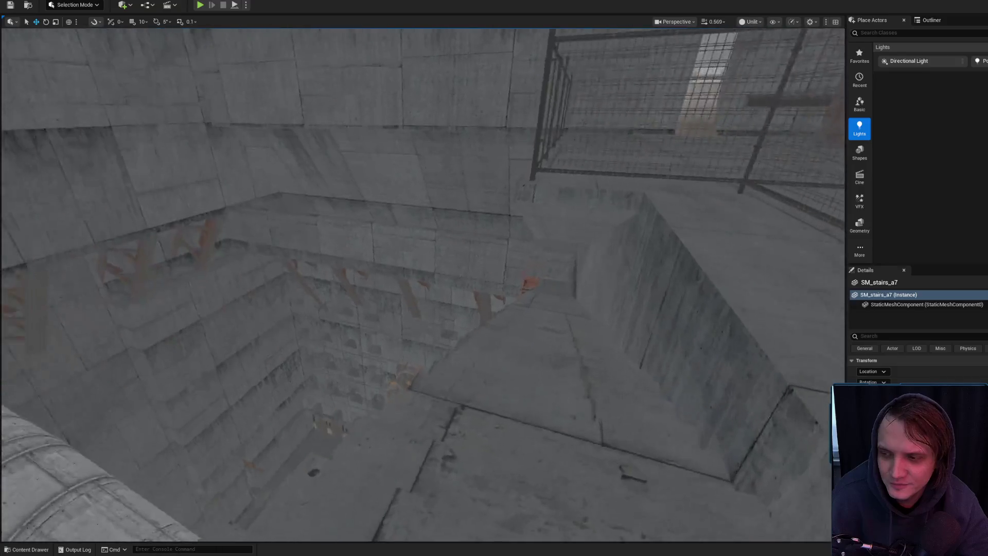
scroll(422, 283, "up", 1)
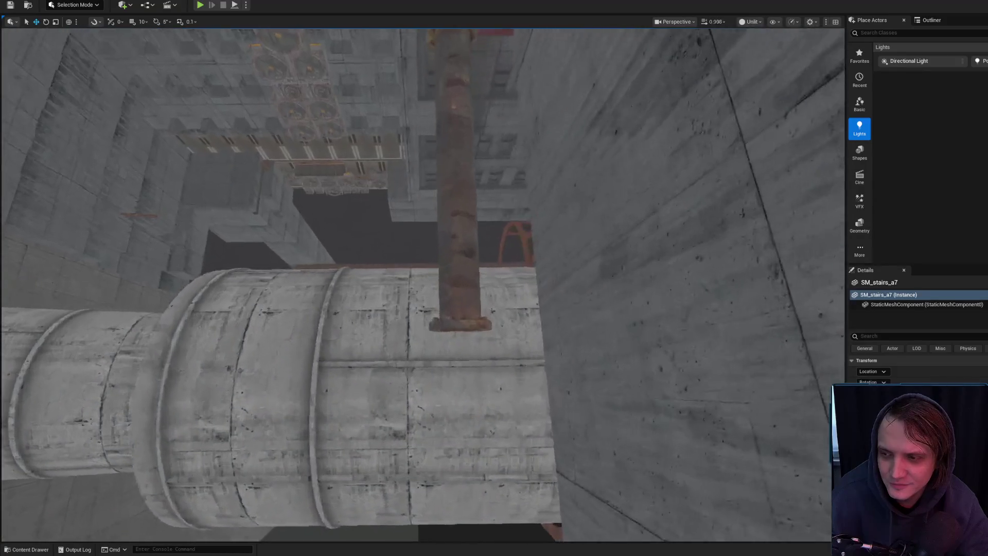
key("w")
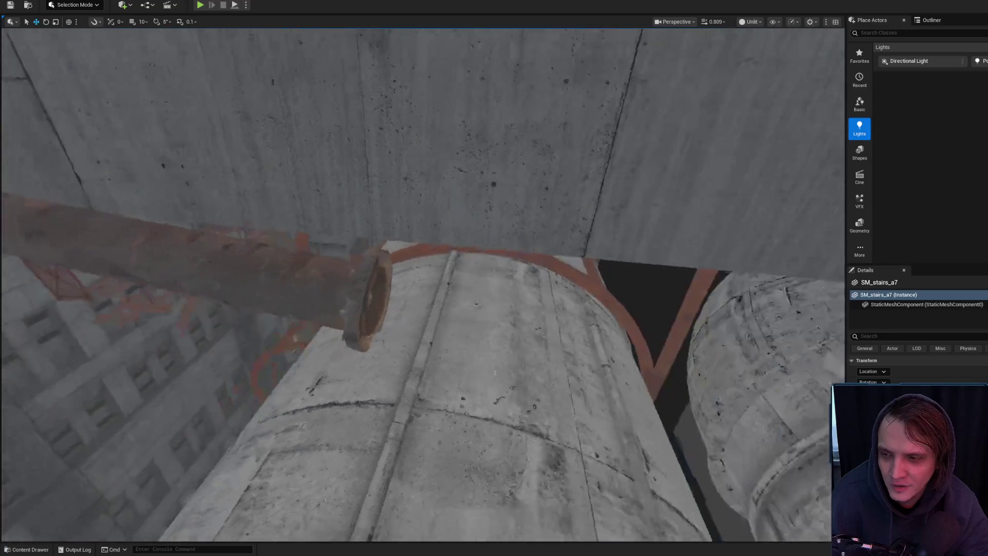
key("w")
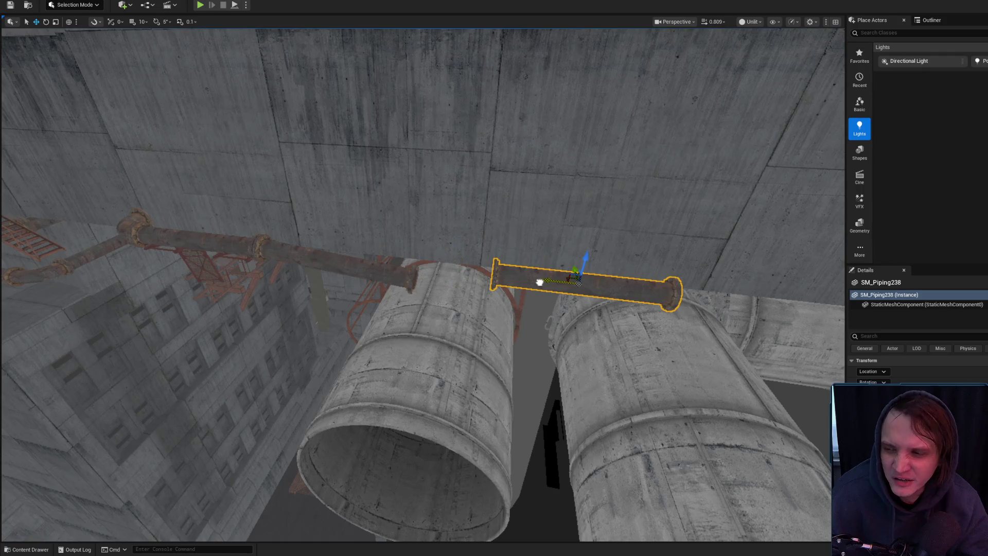
- Try rotating and raising the vertical pipe SM_Piping238 while orbiting around it
key("w")
scroll(540, 282, "down", 2)
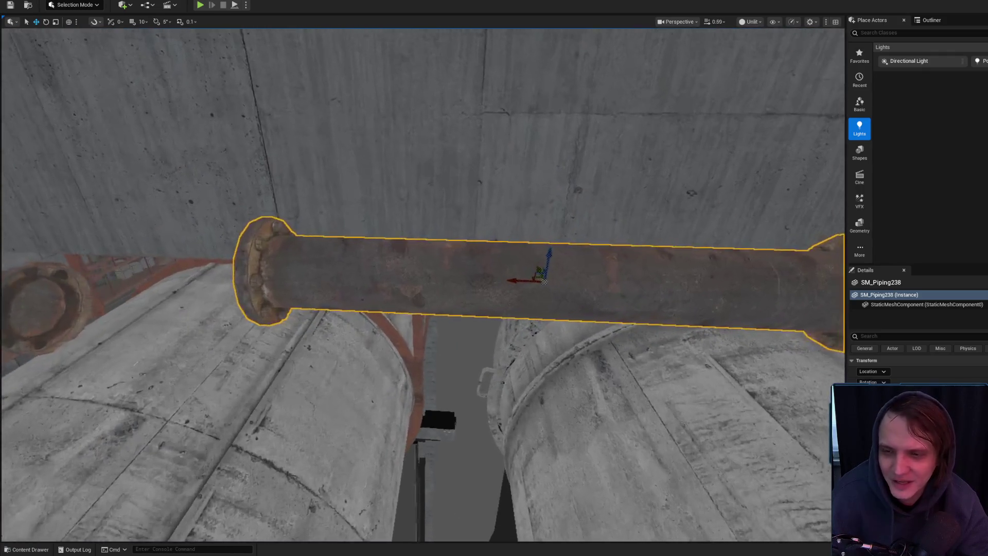
key("s")
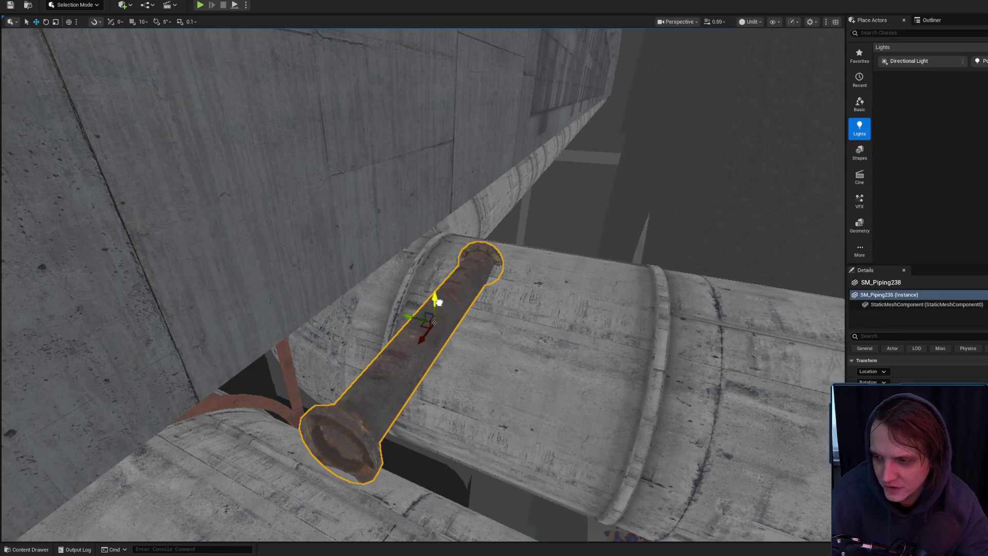
mouse_move(385, 337)
left_mouse_down()
mouse_move(443, 270)
mouse_move(423, 278)
mouse_move(470, 268)
mouse_move(471, 253)
left_mouse_up()
mouse_move(463, 288)
left_mouse_down()
mouse_move(471, 298)
mouse_move(427, 232)
mouse_move(434, 40)
mouse_move(402, 44)
left_mouse_up()
key("f")
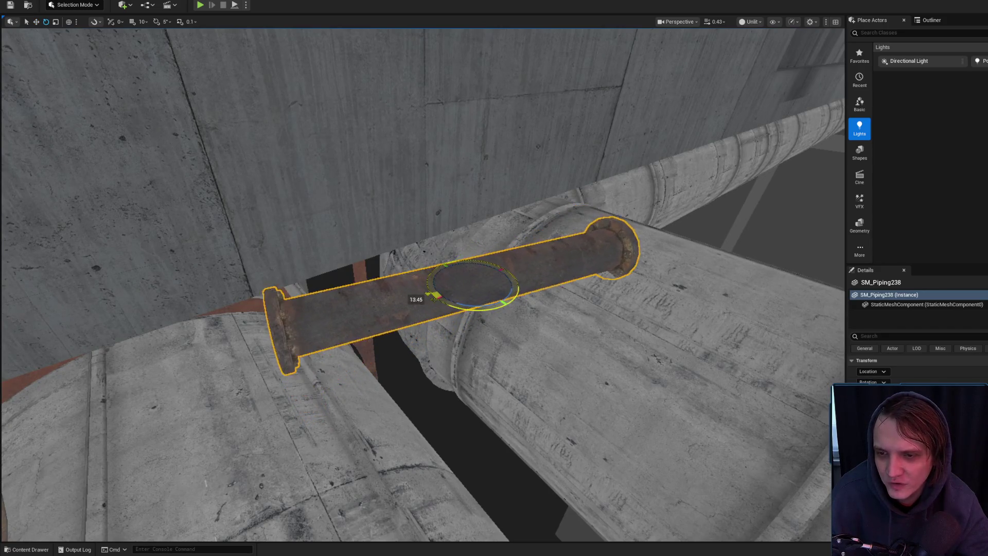
key("w")
mouse_move(444, 136)
left_mouse_down()
mouse_move(448, 126)
mouse_move(412, 261)
mouse_move(303, 233)
mouse_move(515, 238)
left_mouse_up()
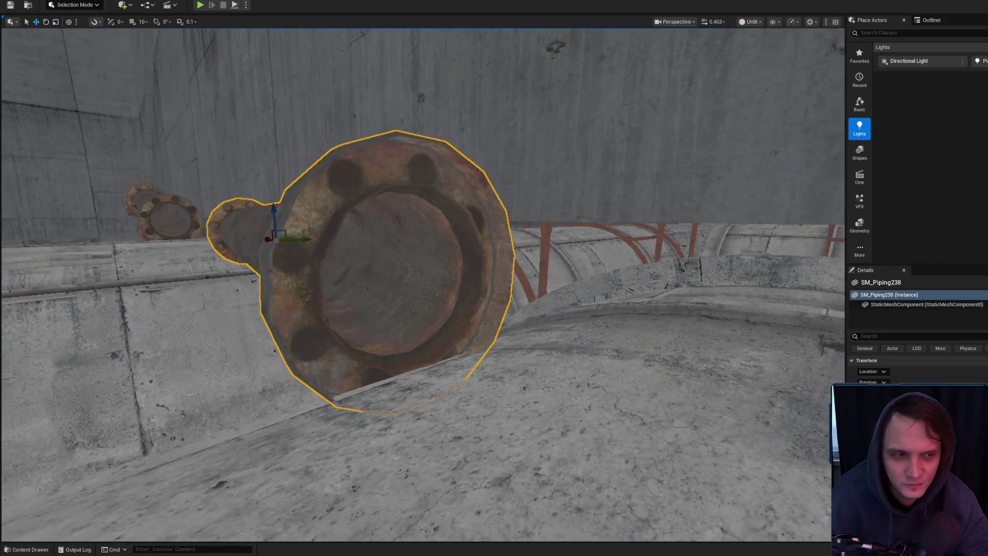
- Undo the tilt, enable rotation snapping, and rotate SM_Piping238 90° to horizontal
key("ctrl+z")
mouse_move(276, 240)
left_mouse_down()
mouse_move(446, 242)
mouse_move(496, 279)
left_mouse_up()
key("e")
key("ctrl+z")
left_click(157, 22)
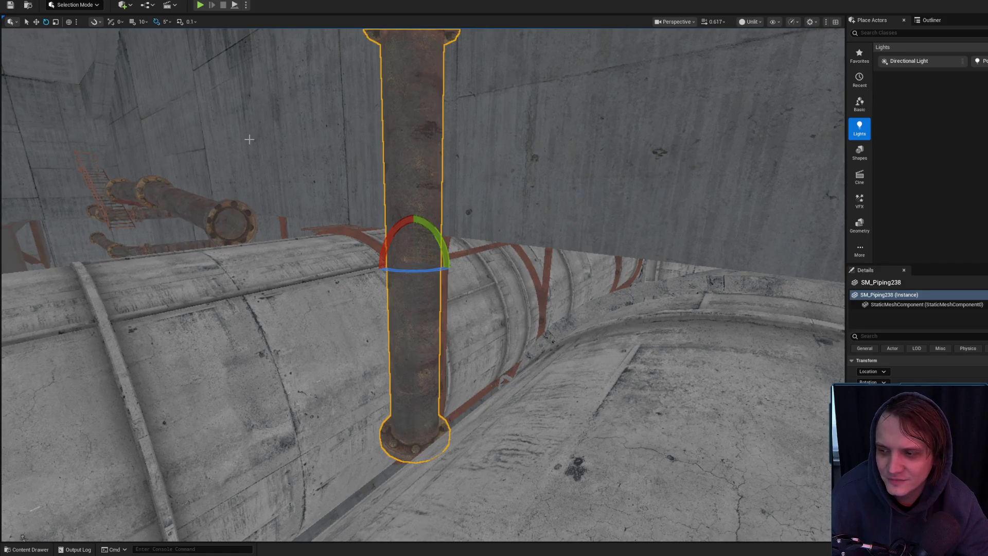
mouse_move(432, 236)
left_mouse_down()
mouse_move(381, 254)
mouse_move(387, 269)
mouse_move(407, 257)
left_mouse_up()
- Resize SM_Piping238 along its length and raise it slightly
key("r")
left_click_drag(454, 183, 232, 222)
mouse_move(166, 189)
left_mouse_down()
mouse_move(377, 296)
mouse_move(446, 218)
mouse_move(370, 240)
left_mouse_up()
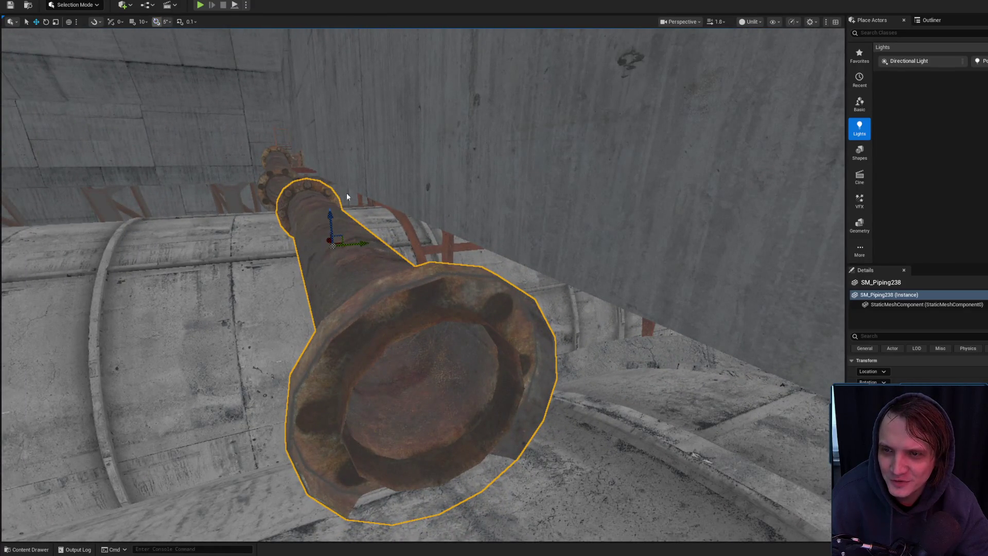
left_click_drag(342, 191, 368, 218)
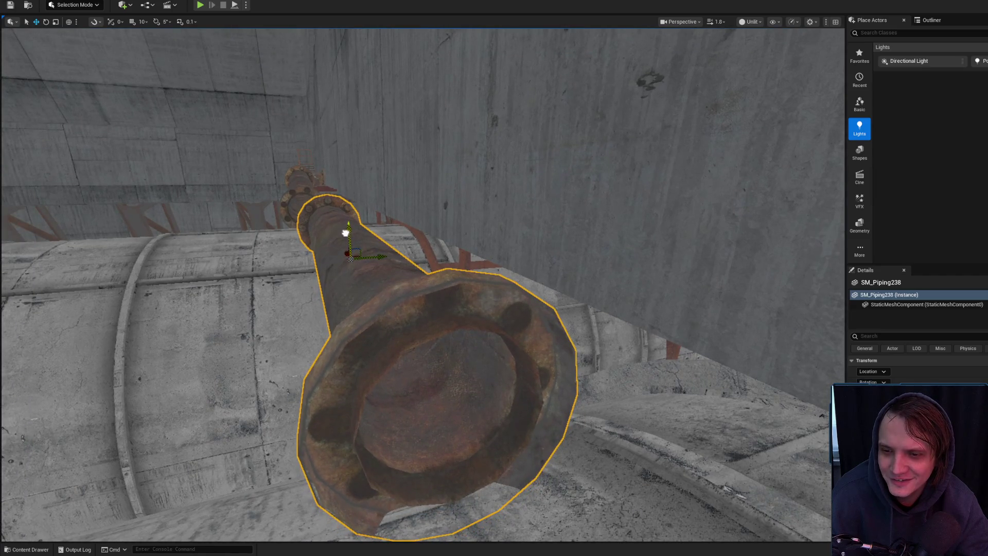
left_click_drag(345, 232, 339, 225)
scroll(339, 225, "down", 2)
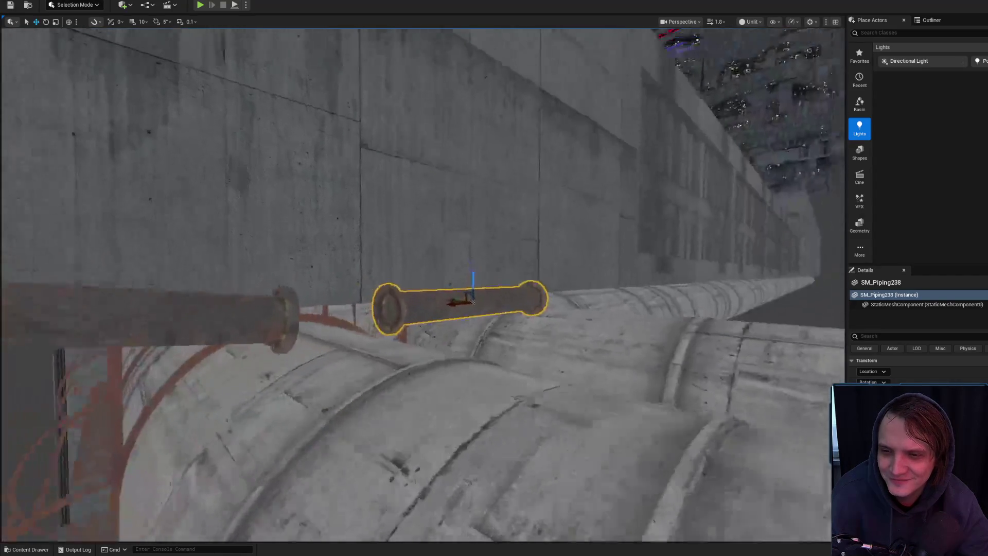
- Lower the pipe down the wall and tilt it about 1.8 degrees
key("e")
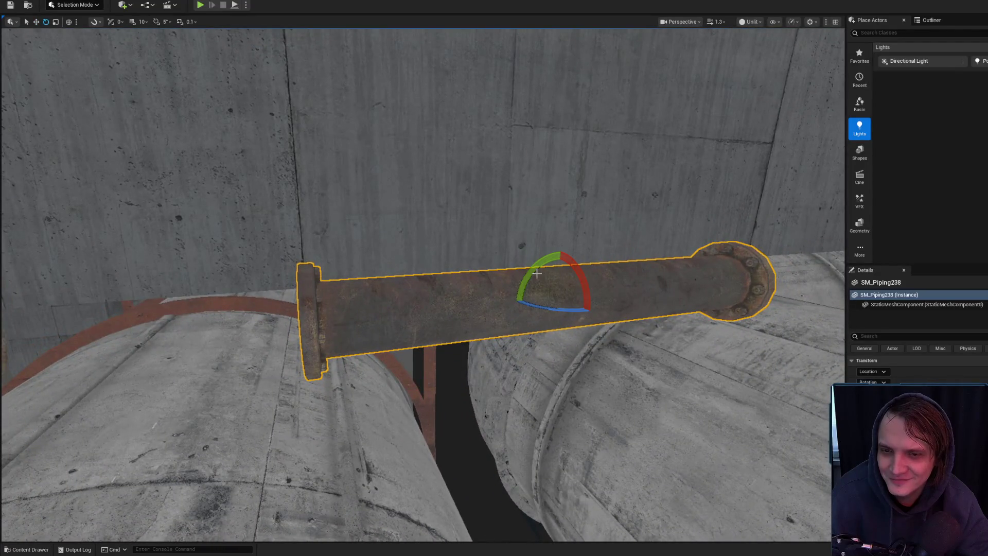
key("r")
left_click_drag(513, 301, 473, 232)
mouse_move(455, 193)
left_mouse_down()
mouse_move(457, 205)
mouse_move(412, 206)
left_mouse_up()
key("e")
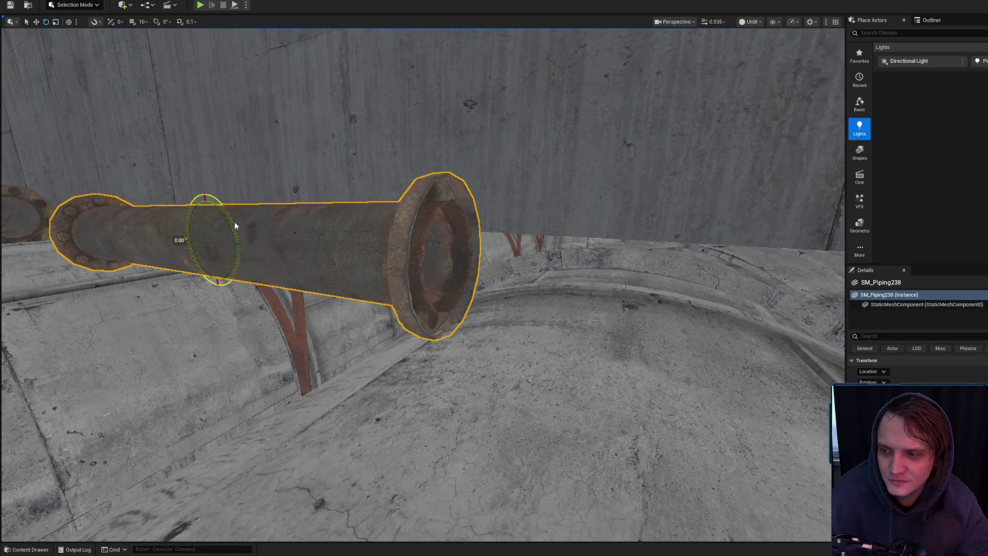
left_click_drag(235, 226, 237, 232)
mouse_move(347, 218)
left_mouse_down()
mouse_move(357, 208)
mouse_move(320, 219)
mouse_move(289, 211)
left_mouse_up()
- Select the upper-left pipe SM_Piping236 with the scale gizmo active
key("Escape")
left_click(206, 219)
mouse_move(205, 219)
left_mouse_down()
mouse_move(247, 196)
mouse_move(206, 233)
left_mouse_up()
key("r")
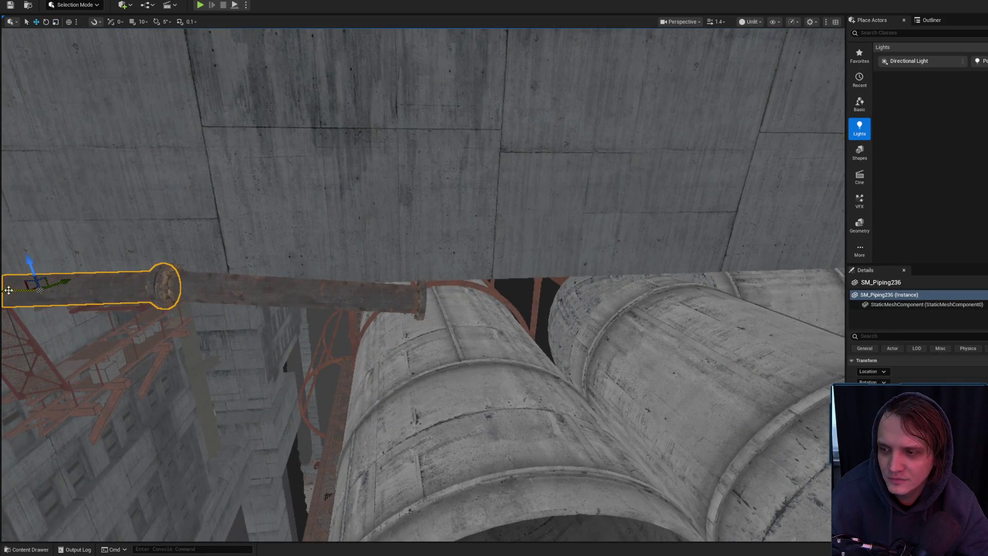
- Delete the selected piece and fly beneath the pipe run under the deck
mouse_move(587, 273)
left_mouse_down()
mouse_move(545, 252)
mouse_move(324, 270)
left_mouse_up()
key("Delete")
left_click(276, 282)
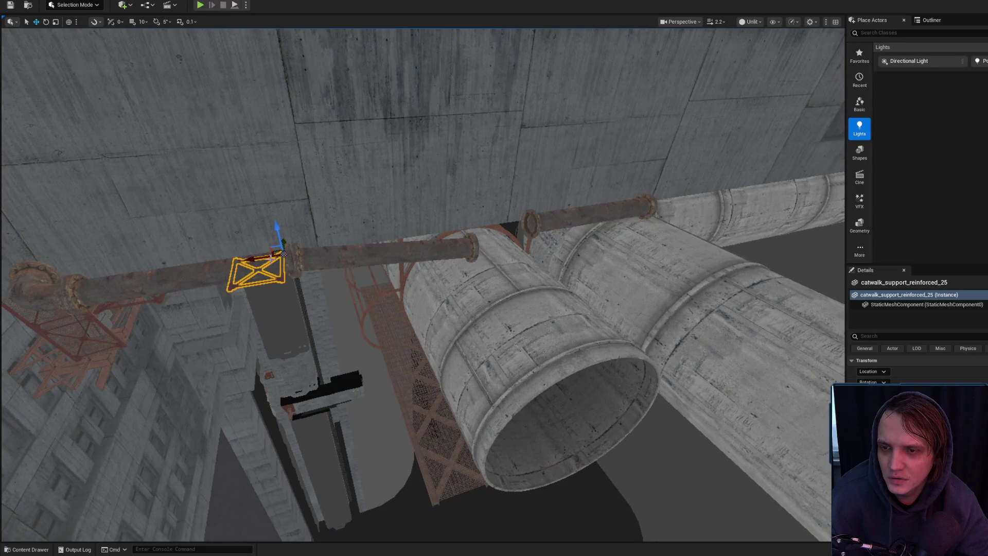
mouse_move(597, 216)
left_mouse_down()
mouse_move(576, 227)
mouse_move(527, 194)
left_mouse_up()
left_click_drag(495, 249, 463, 216)
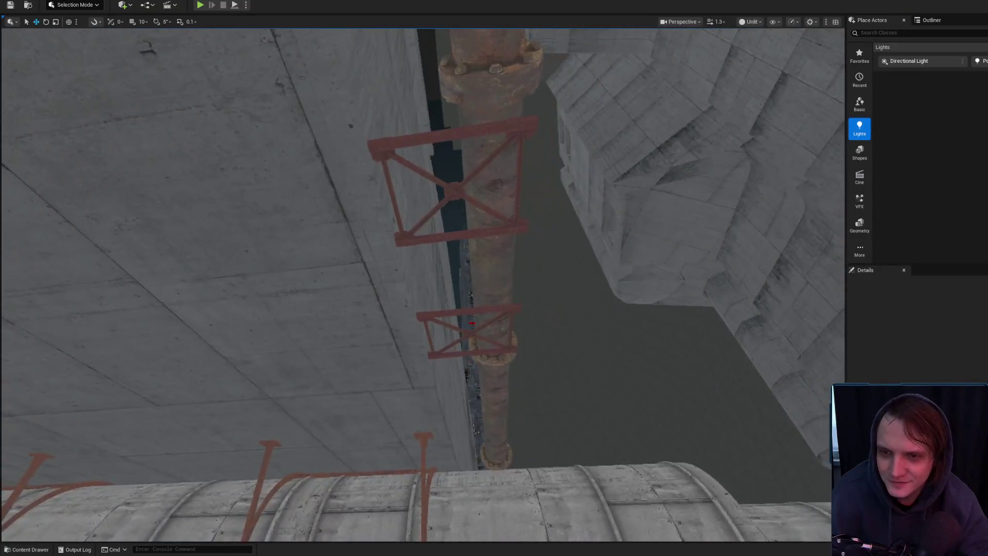
left_click_drag(528, 194, 527, 194)
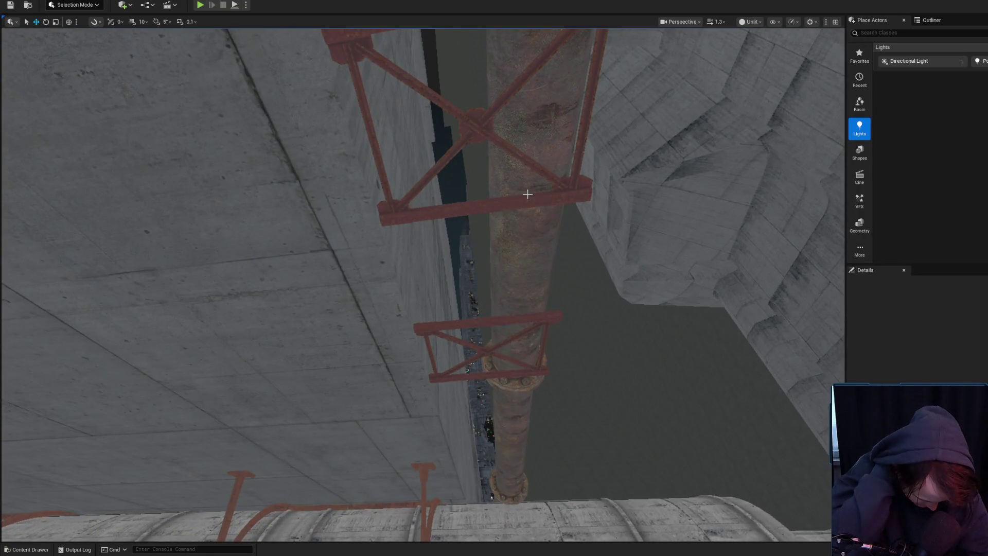
left_click_drag(479, 173, 308, 237)
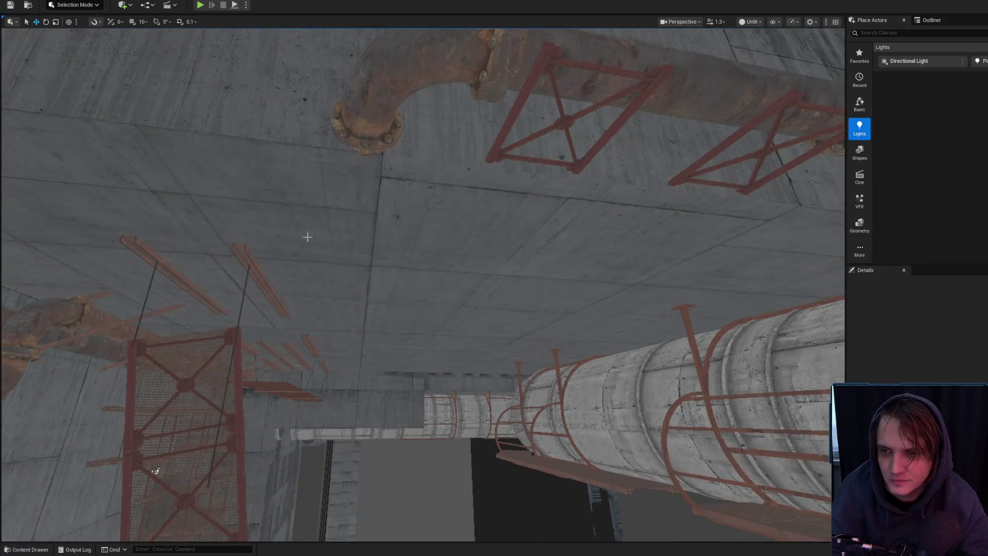
- Slide steel beam SM_Beam186 along X and open the Content Drawer's Components meshes
left_click(240, 260)
mouse_move(380, 263)
left_mouse_down()
mouse_move(446, 225)
mouse_move(469, 306)
mouse_move(457, 258)
mouse_move(453, 269)
left_mouse_up()
key("f")
key("ctrl+space")
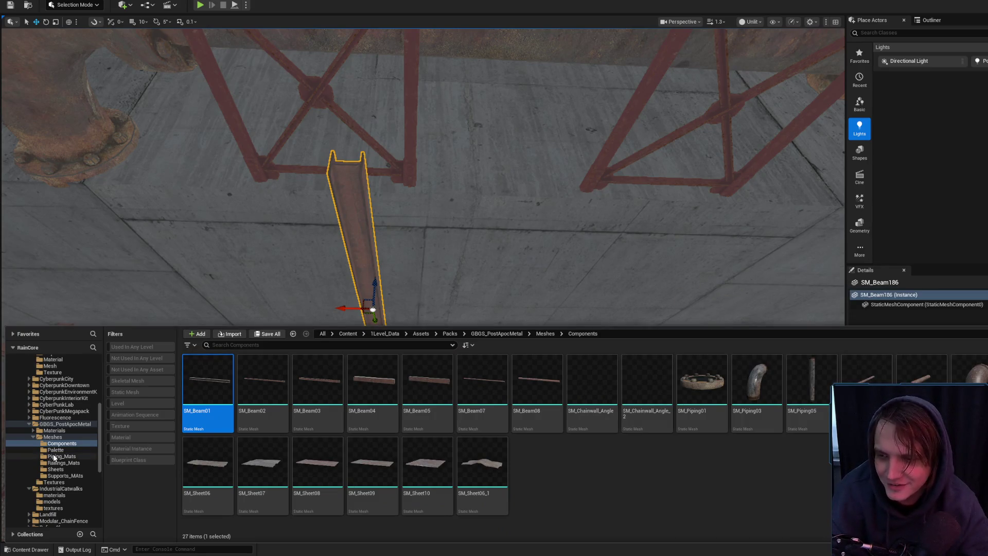
left_click(52, 436)
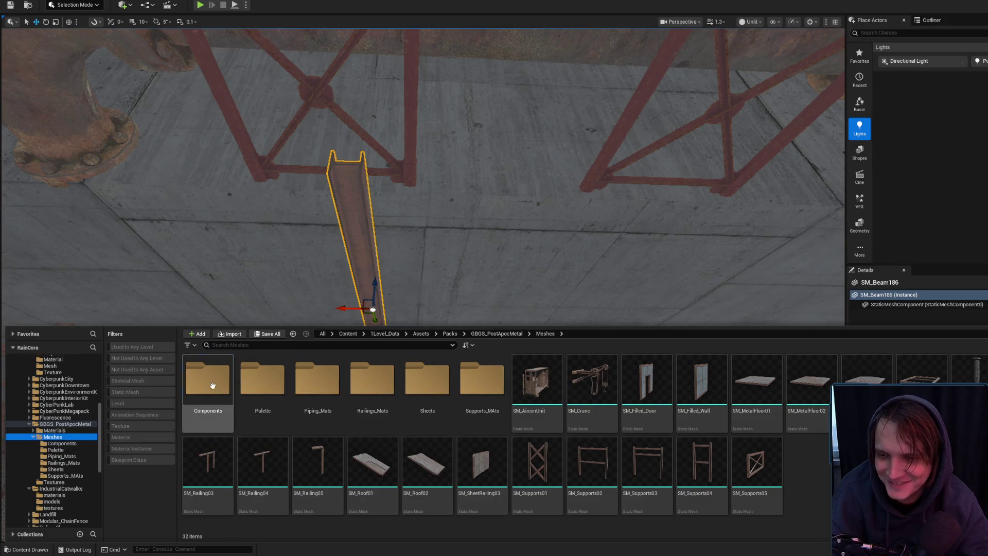
double_click(207, 381)
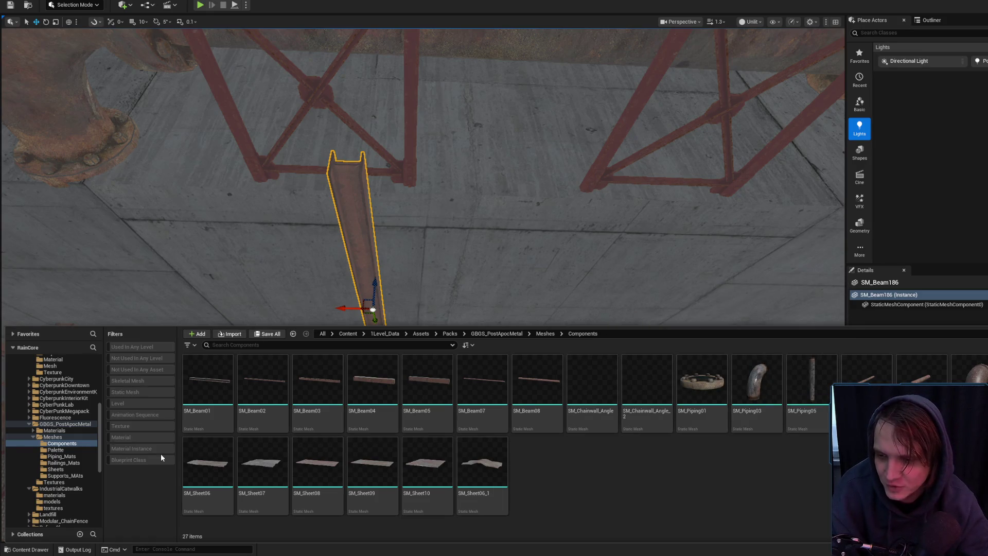
left_click(70, 449)
left_click(62, 444)
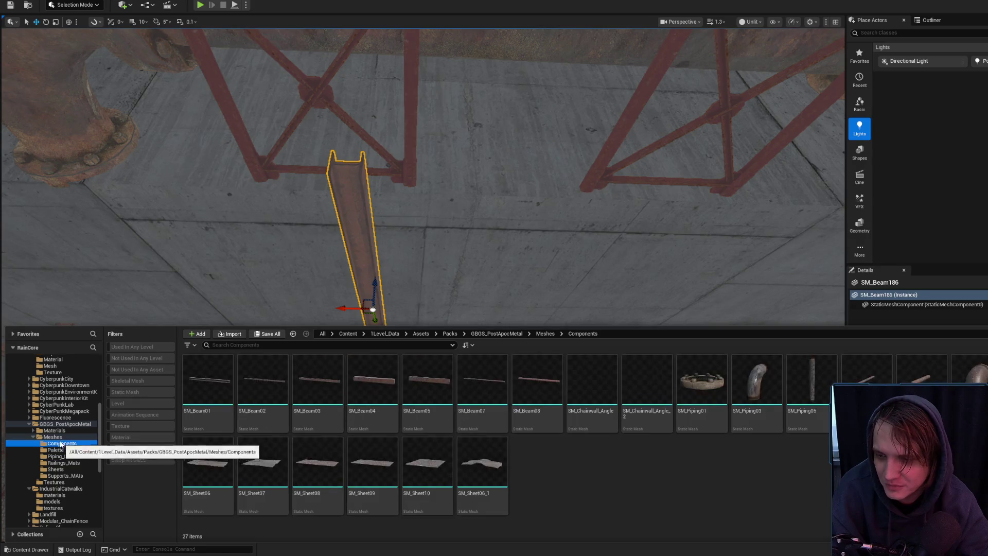
left_click(59, 438)
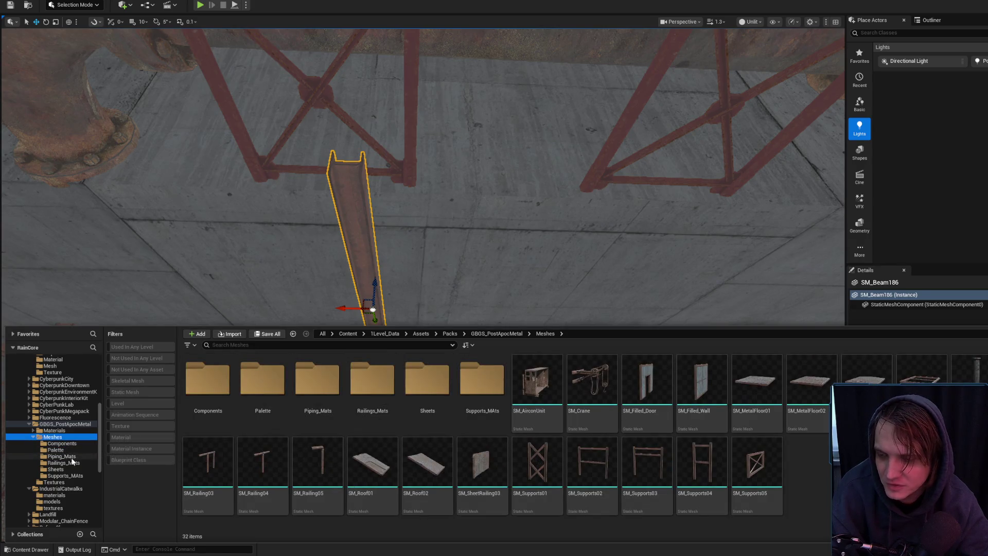
left_click(76, 465)
left_click(73, 431)
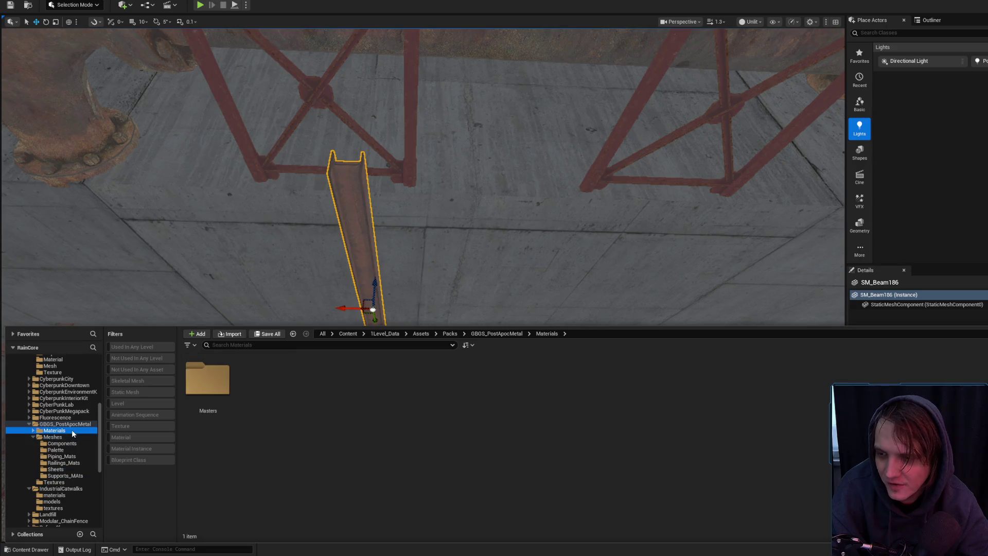
left_click(76, 436)
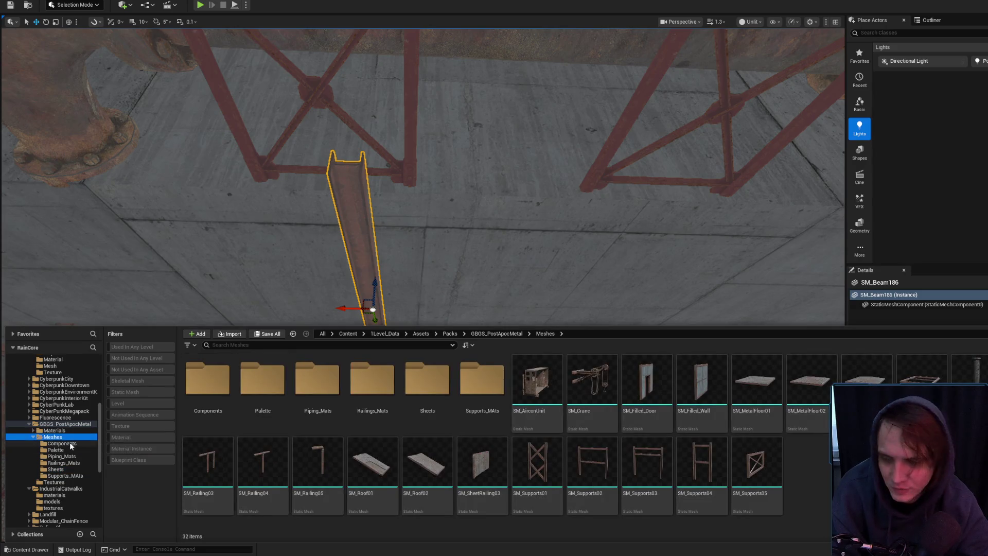
left_click(59, 469)
left_click(59, 444)
left_click(58, 437)
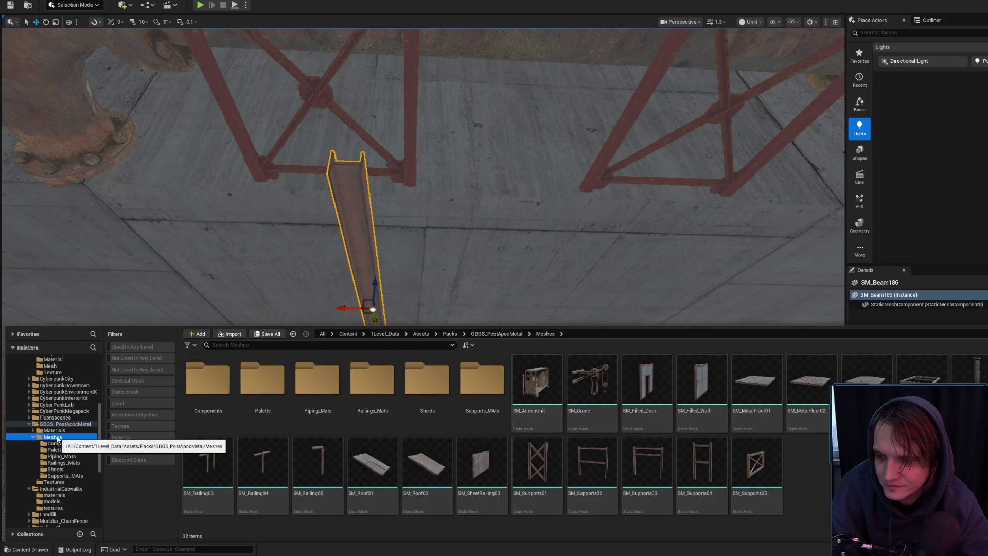
left_click(58, 431)
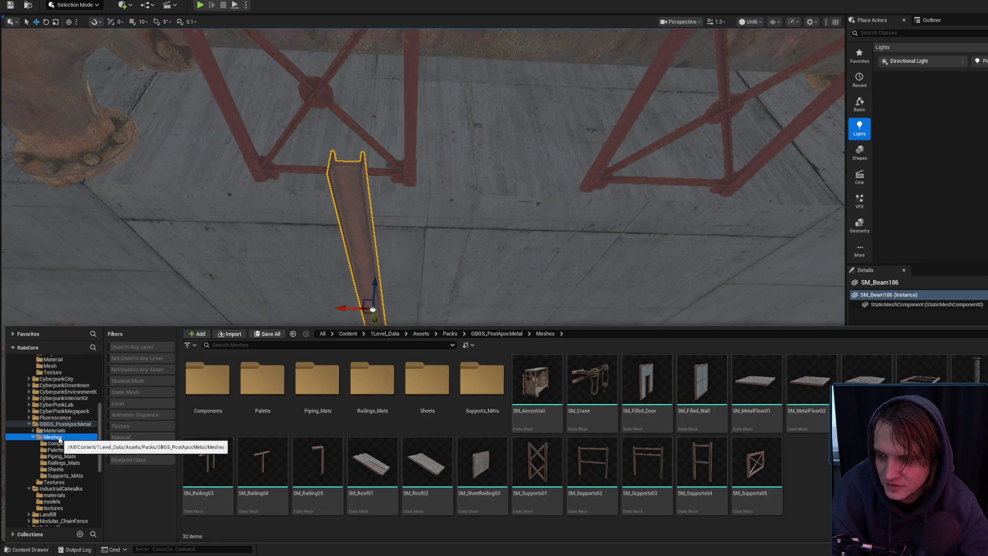
left_click(60, 437)
left_click(64, 440)
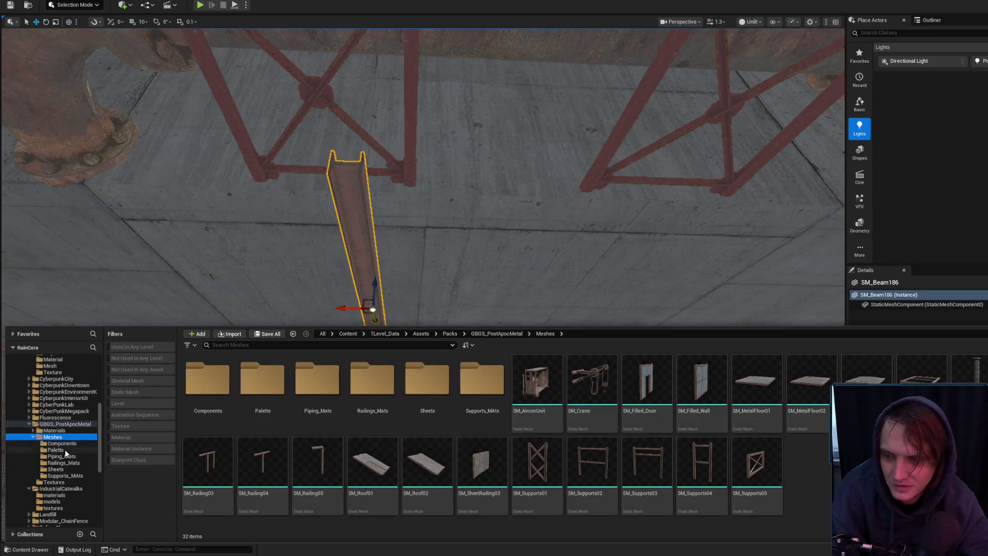
scroll(64, 453, "down", 2)
left_click(63, 462)
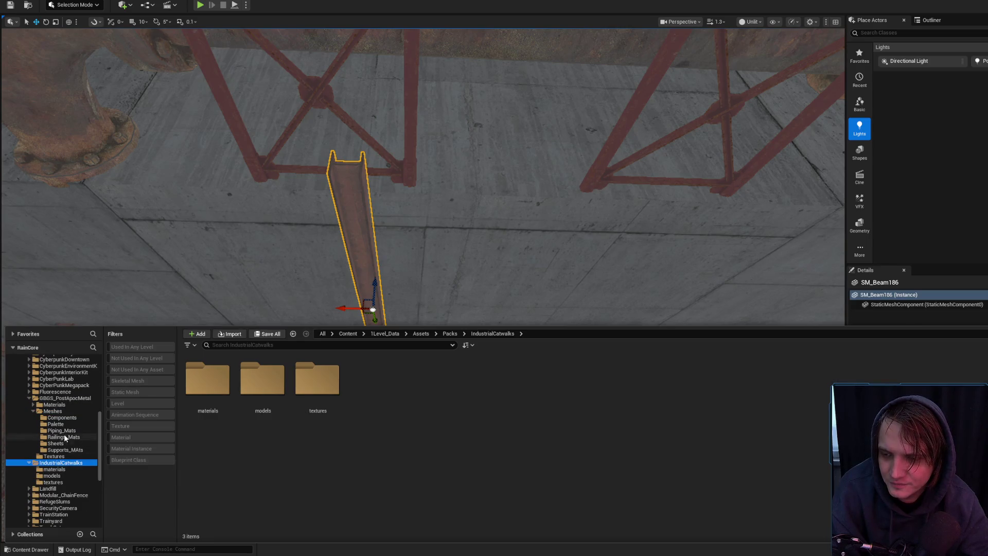
left_click(72, 399)
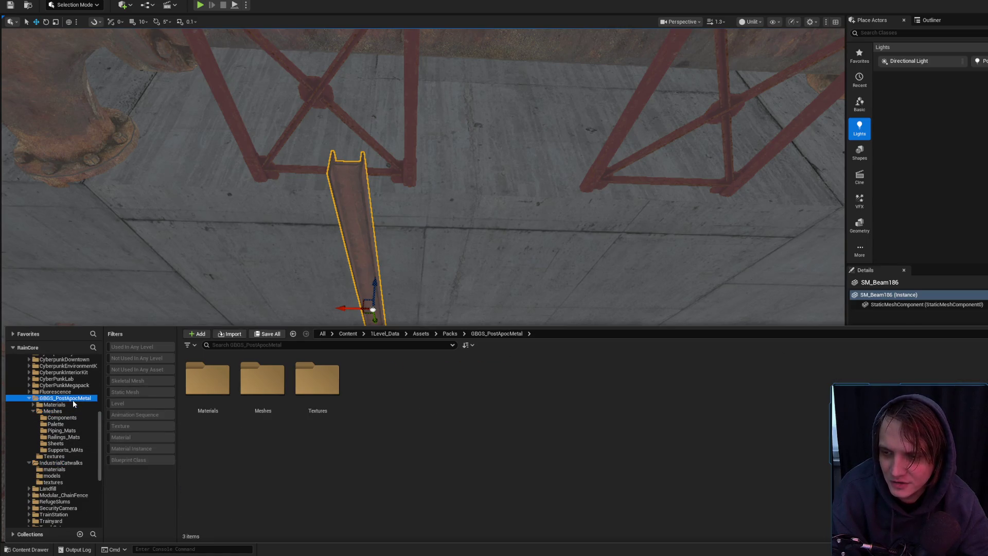
left_click(125, 392)
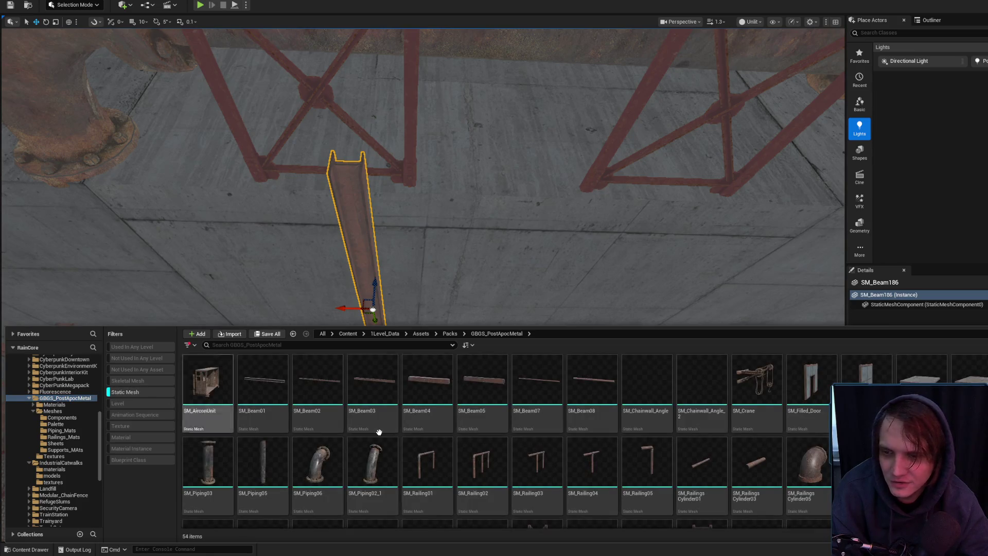
scroll(395, 434, "down", 2)
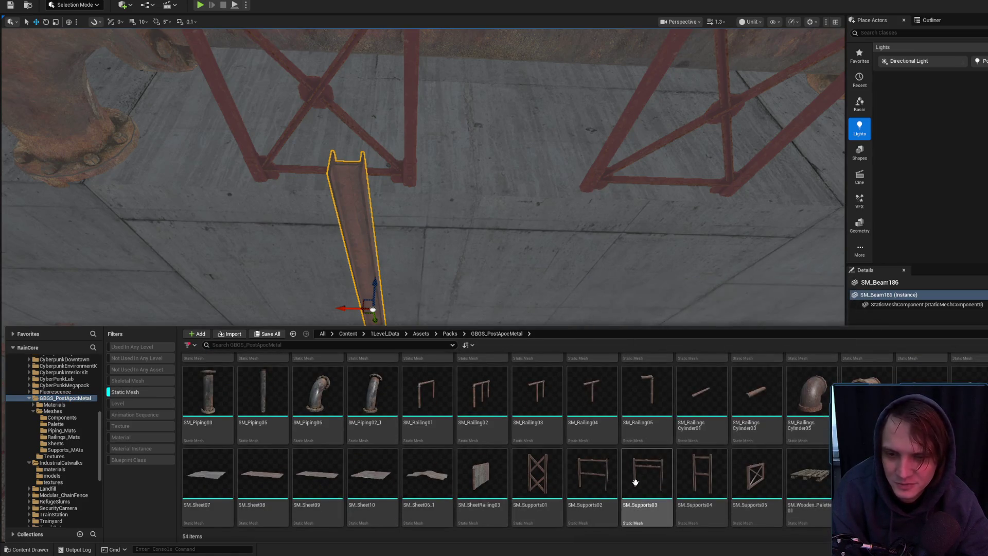
left_click(559, 475)
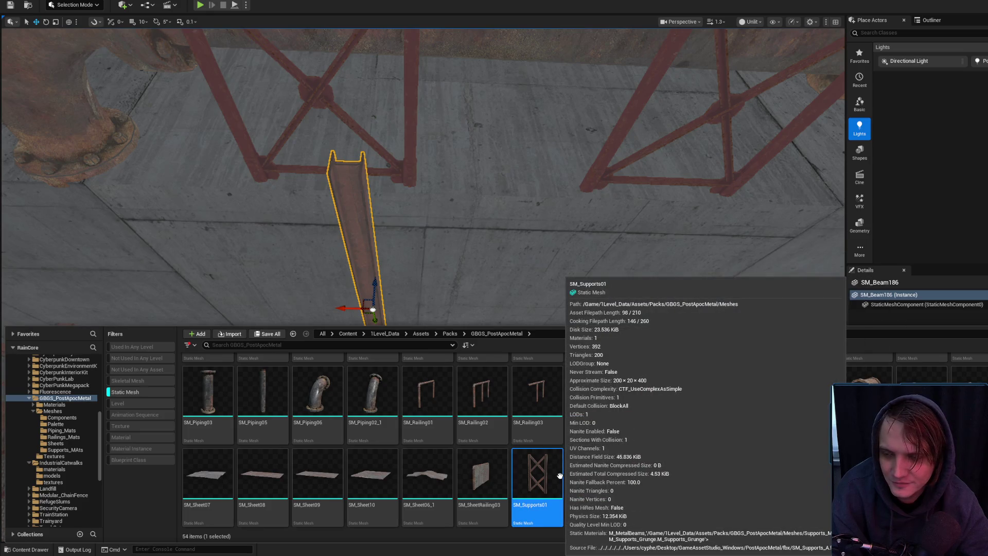
left_click_drag(514, 232, 514, 196)
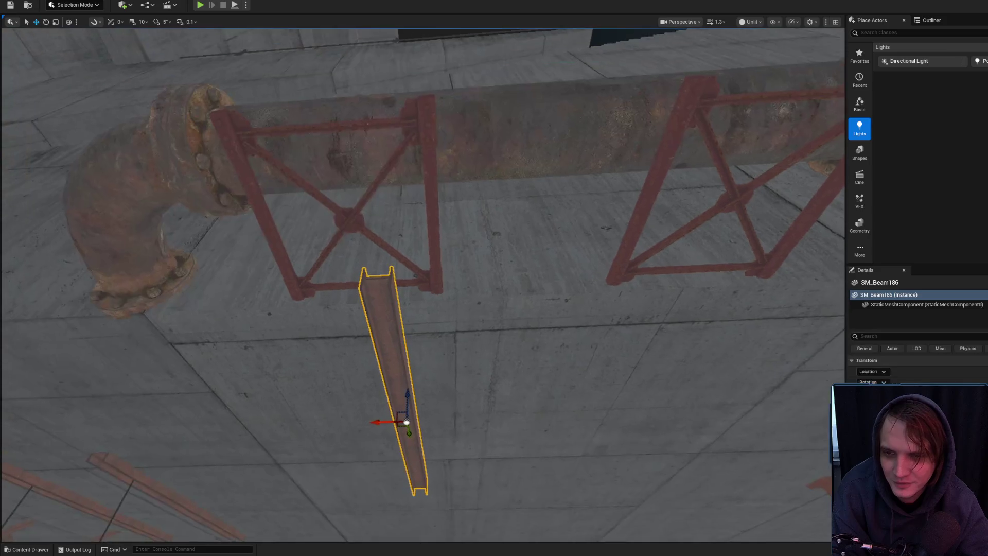
mouse_move(281, 391)
left_mouse_down()
mouse_move(280, 369)
mouse_move(641, 319)
mouse_move(559, 318)
left_mouse_up()
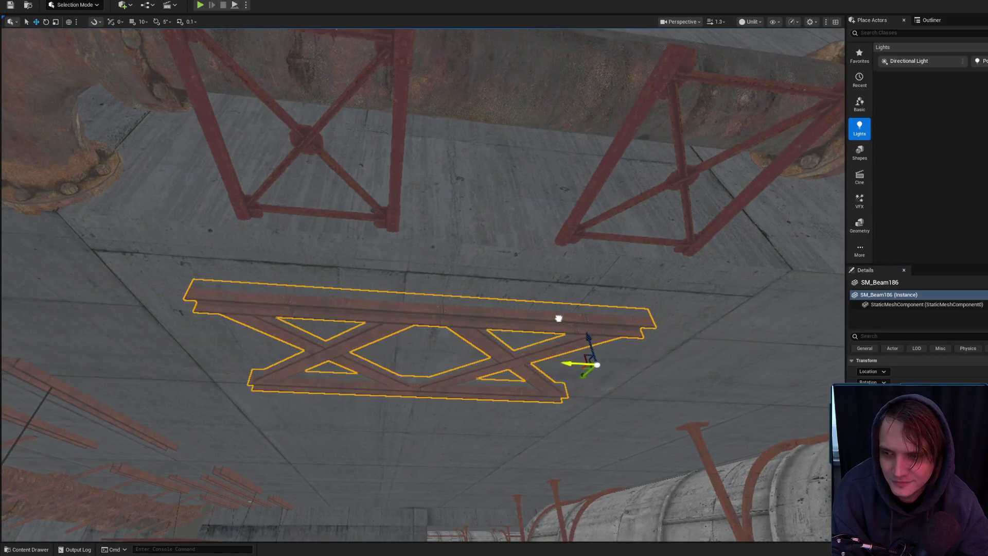
mouse_move(575, 368)
left_mouse_down()
mouse_move(528, 387)
mouse_move(447, 374)
mouse_move(473, 343)
left_mouse_up()
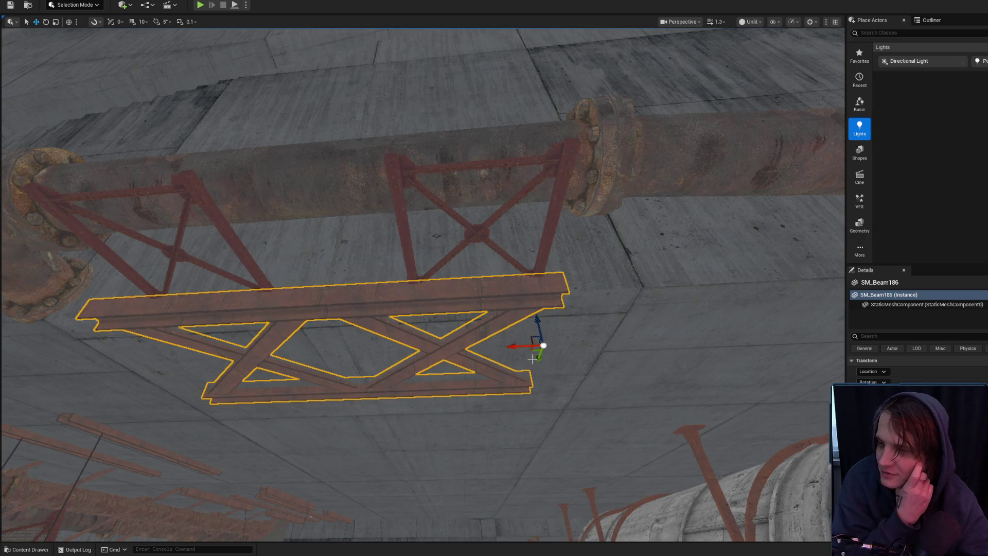
mouse_move(545, 348)
left_mouse_down()
mouse_move(458, 271)
mouse_move(518, 282)
mouse_move(555, 315)
mouse_move(756, 324)
mouse_move(646, 321)
mouse_move(616, 340)
mouse_move(516, 342)
mouse_move(556, 383)
mouse_move(307, 422)
mouse_move(582, 470)
mouse_move(514, 453)
mouse_move(537, 343)
mouse_move(483, 303)
mouse_move(496, 348)
mouse_move(481, 347)
mouse_move(528, 354)
left_mouse_up()
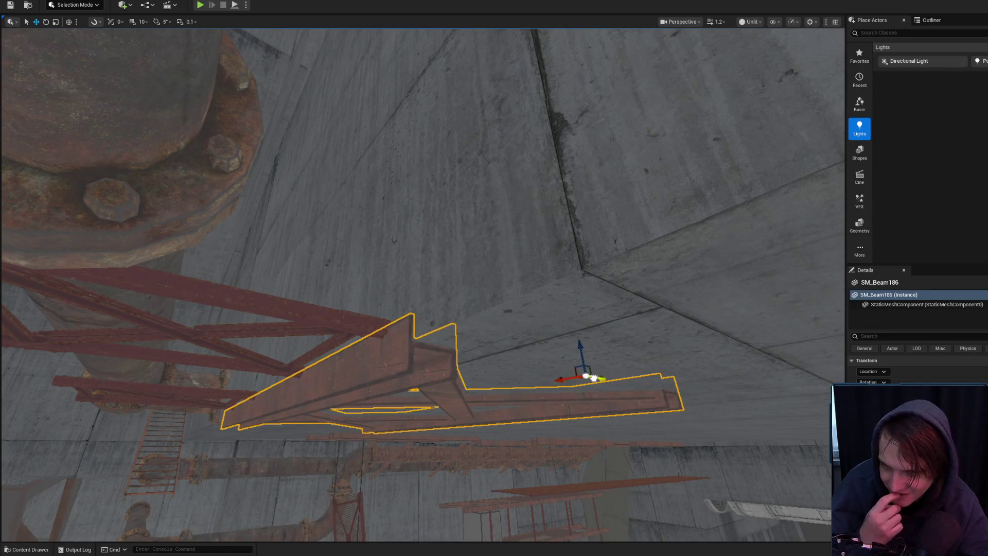
key("Escape")
mouse_move(593, 378)
left_mouse_down()
mouse_move(508, 360)
mouse_move(576, 370)
left_mouse_up()
left_click_drag(504, 329, 555, 352)
left_click(556, 353)
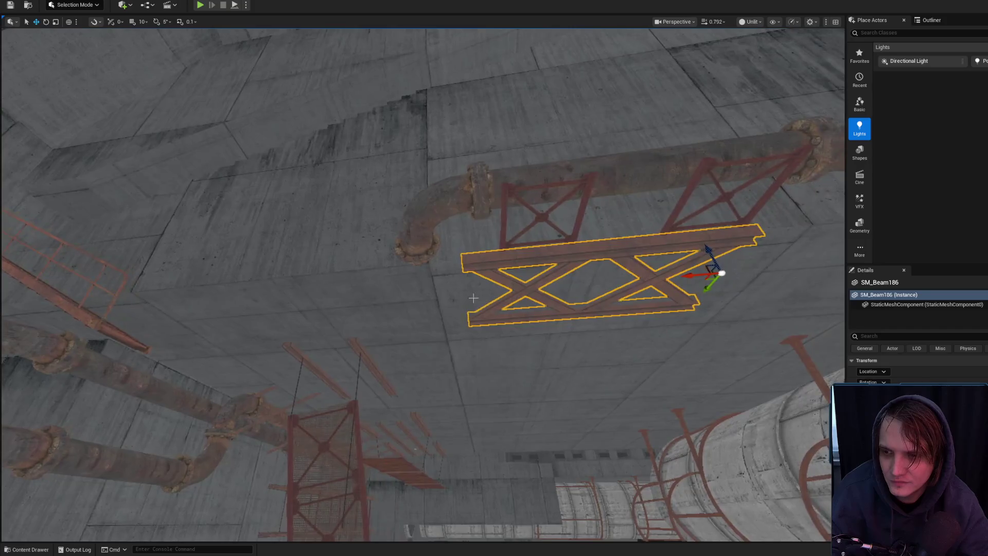
left_click_drag(268, 272, 267, 273)
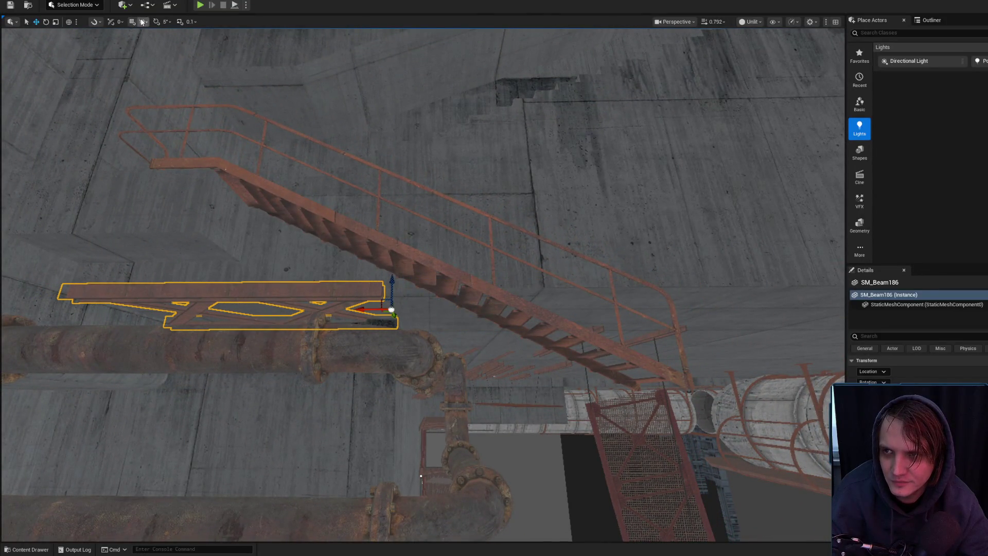
left_click(141, 22)
- Set location snapping to 100 and Alt-drag a copy of the red beam along the pipe
left_click(173, 87)
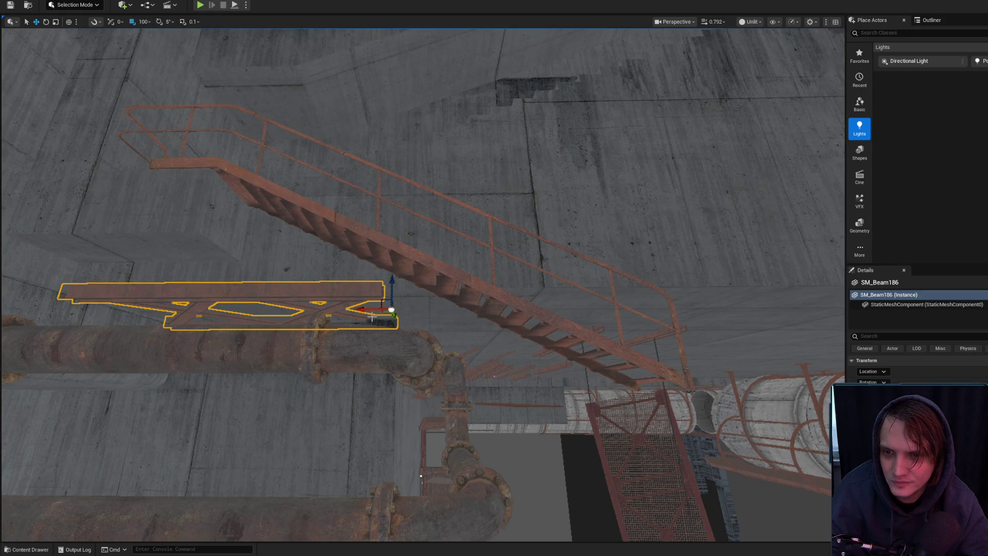
left_click_drag(363, 311, 663, 319)
mouse_move(507, 278)
left_mouse_down()
mouse_move(530, 282)
mouse_move(371, 258)
mouse_move(391, 275)
mouse_move(385, 257)
mouse_move(317, 284)
mouse_move(687, 292)
left_mouse_up()
mouse_move(392, 236)
left_mouse_down()
mouse_move(316, 275)
mouse_move(668, 279)
left_mouse_up()
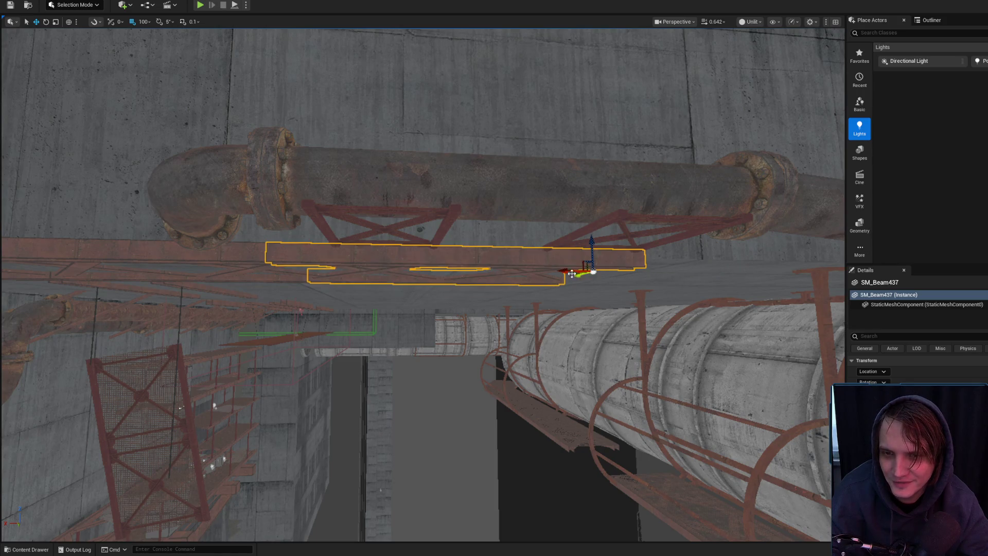
mouse_move(608, 269)
left_mouse_down()
mouse_move(404, 274)
mouse_move(752, 273)
left_mouse_up()
left_click_drag(638, 262, 548, 263)
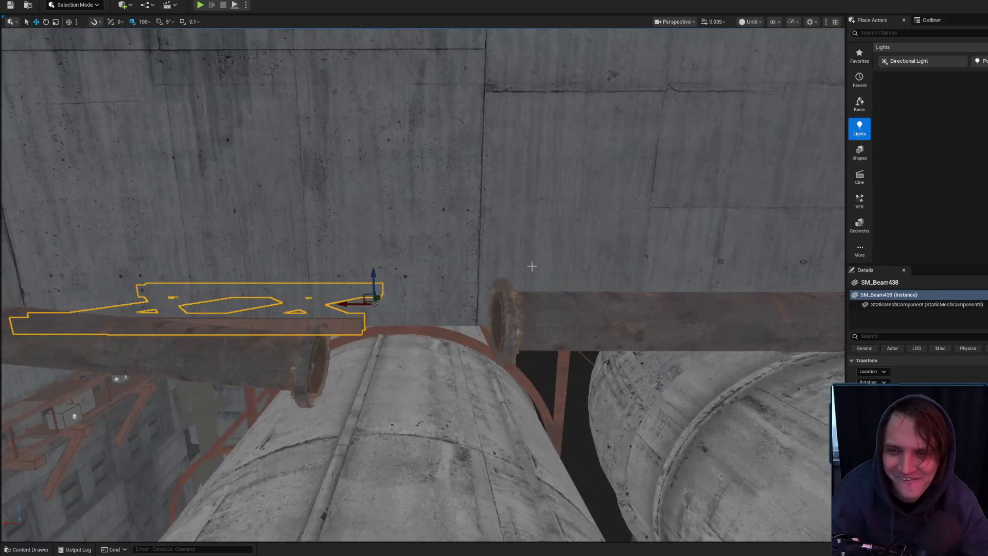
- Place two more beam copies further along the pipe run, then select a wall metal frame
mouse_move(367, 301)
left_mouse_down()
mouse_move(705, 300)
mouse_move(587, 303)
mouse_move(320, 287)
mouse_move(381, 494)
mouse_move(509, 328)
left_mouse_up()
mouse_move(387, 315)
left_mouse_down()
mouse_move(669, 321)
mouse_move(658, 360)
mouse_move(522, 397)
mouse_move(301, 486)
mouse_move(532, 321)
left_mouse_up()
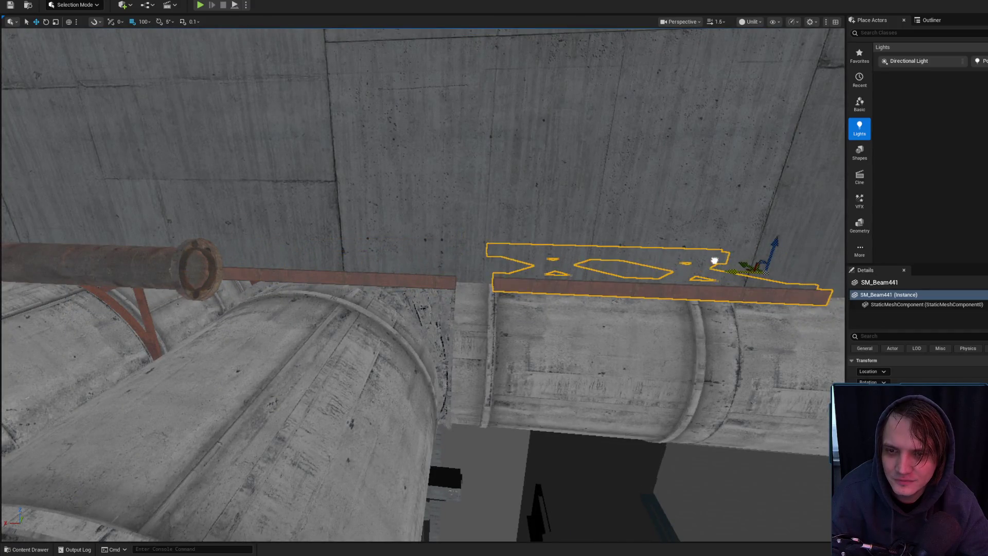
mouse_move(700, 259)
left_mouse_down()
mouse_move(621, 296)
mouse_move(643, 268)
left_mouse_up()
mouse_move(422, 283)
left_mouse_down()
mouse_move(453, 211)
mouse_move(453, 257)
mouse_move(417, 293)
mouse_move(584, 300)
left_mouse_up()
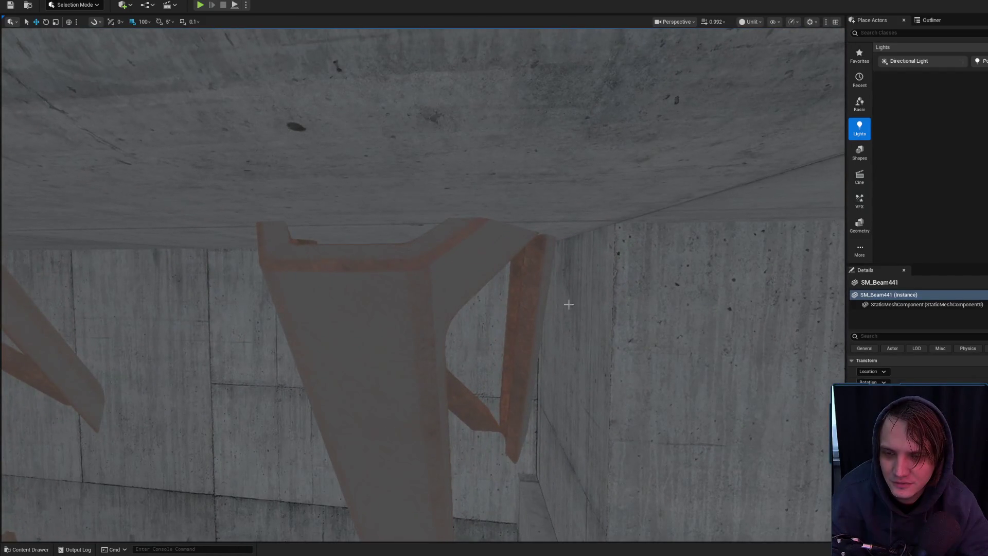
left_click(259, 242)
left_click_drag(260, 242, 246, 234)
- Select four SM_MetalFrame actors and move them up and left together
left_click(252, 237, "ctrl")
left_click(180, 227, "ctrl")
left_click(142, 216, "ctrl")
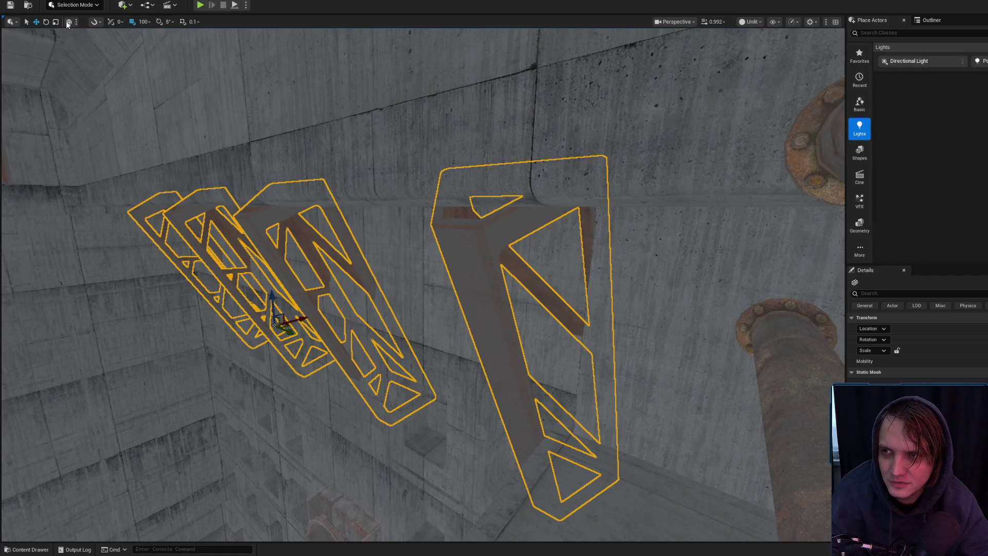
left_click_drag(263, 308, 254, 268)
key("Escape")
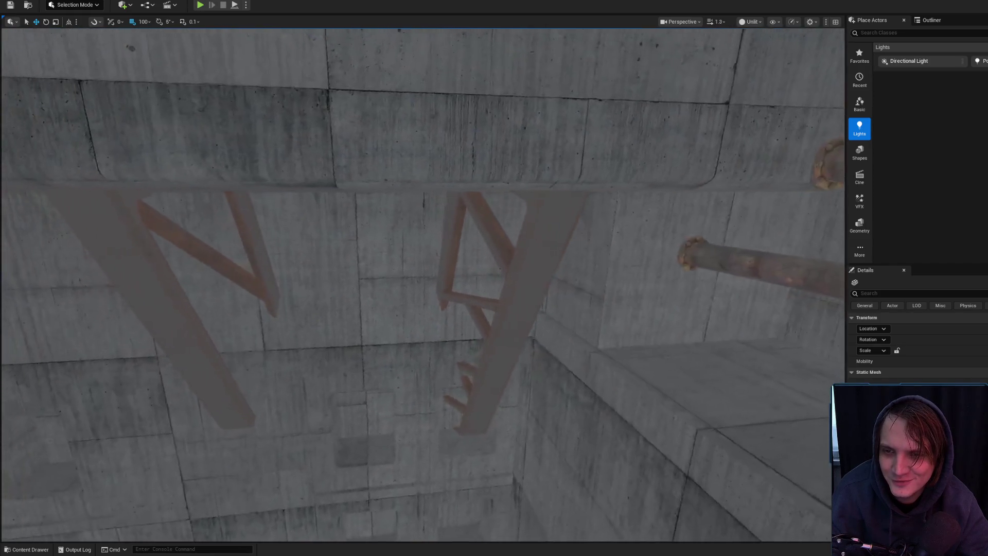
left_click_drag(562, 323, 562, 323)
key("ctrl+z")
key("Escape")
- Focus on the misplaced fourth metal frame and hide it
left_click(558, 322)
key("f")
left_click_drag(322, 368, 322, 369)
key("g")
key("g")
left_click_drag(459, 265, 459, 265)
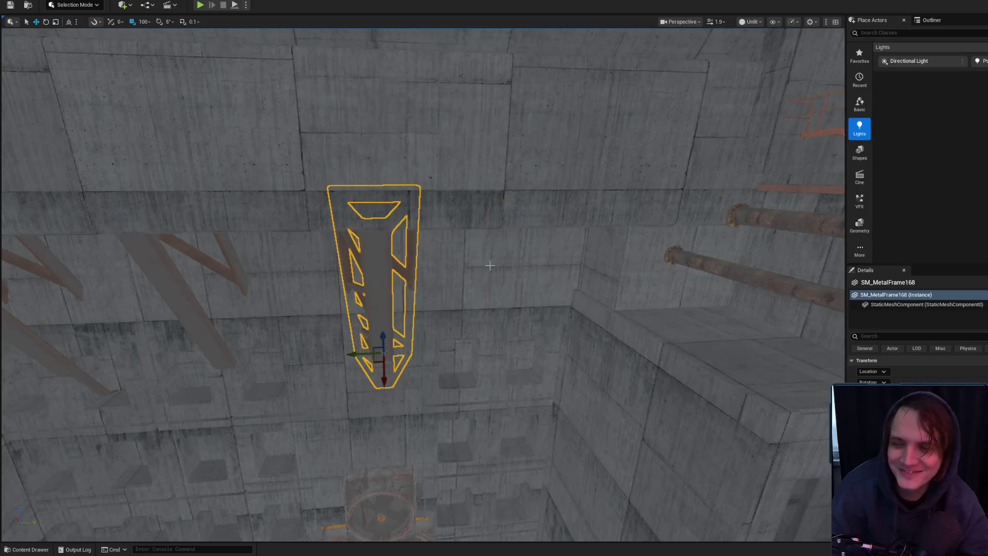
key("h")
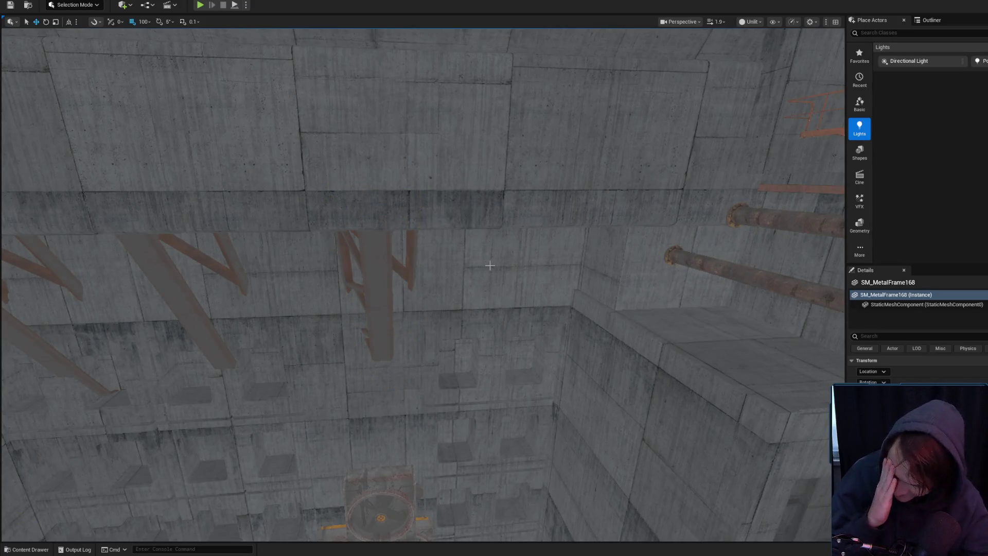
- Fly over to the tanks and select the short rusty pipe SM_Piping238
scroll(490, 266, "up", 2)
left_click_drag(490, 266, 490, 265)
scroll(490, 266, "down", 2)
key("Escape")
scroll(590, 284, "down", 1)
left_click_drag(590, 284, 590, 284)
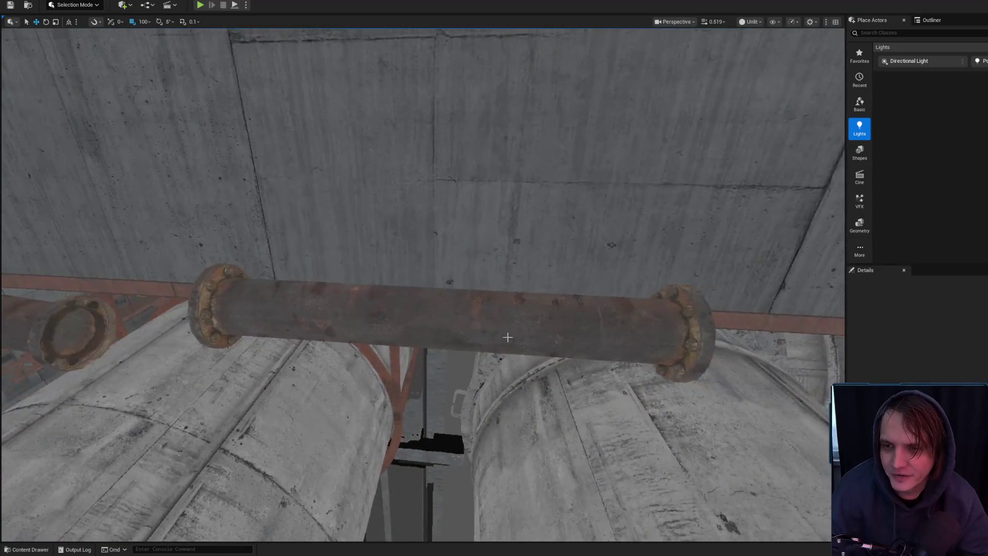
left_click(462, 326)
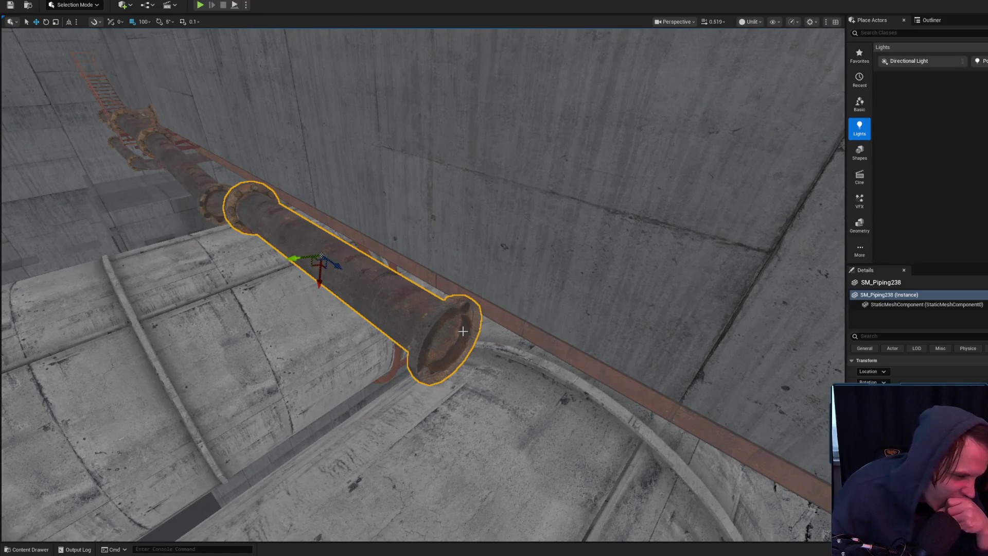
- Switch the gizmo to World space and drag SM_Piping238 down along Z
mouse_move(463, 331)
left_mouse_down()
mouse_move(329, 324)
mouse_move(309, 309)
mouse_move(329, 288)
mouse_move(402, 272)
mouse_move(412, 288)
mouse_move(602, 211)
left_mouse_up()
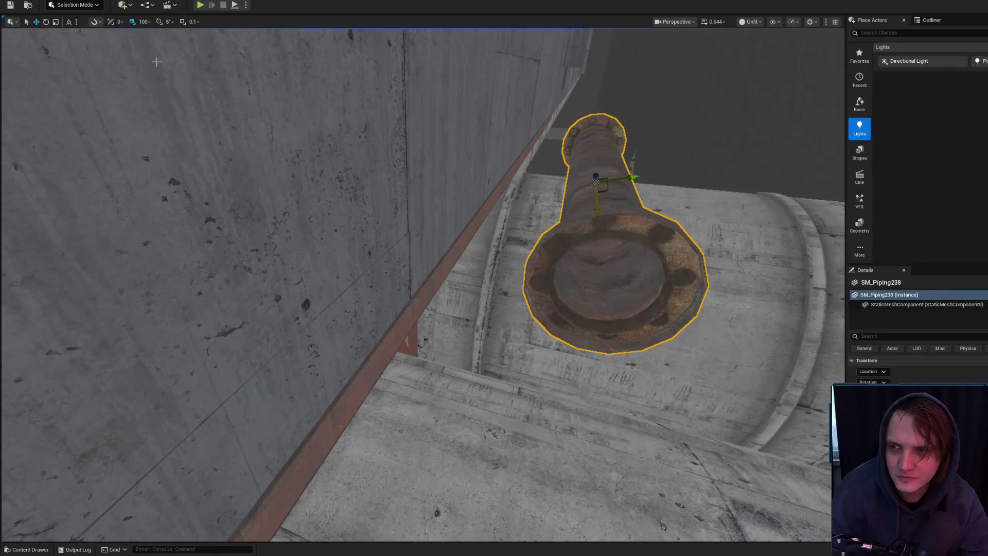
left_click(69, 22)
mouse_move(604, 149)
left_mouse_down()
mouse_move(591, 211)
mouse_move(401, 257)
left_mouse_up()
left_click_drag(495, 248, 430, 218)
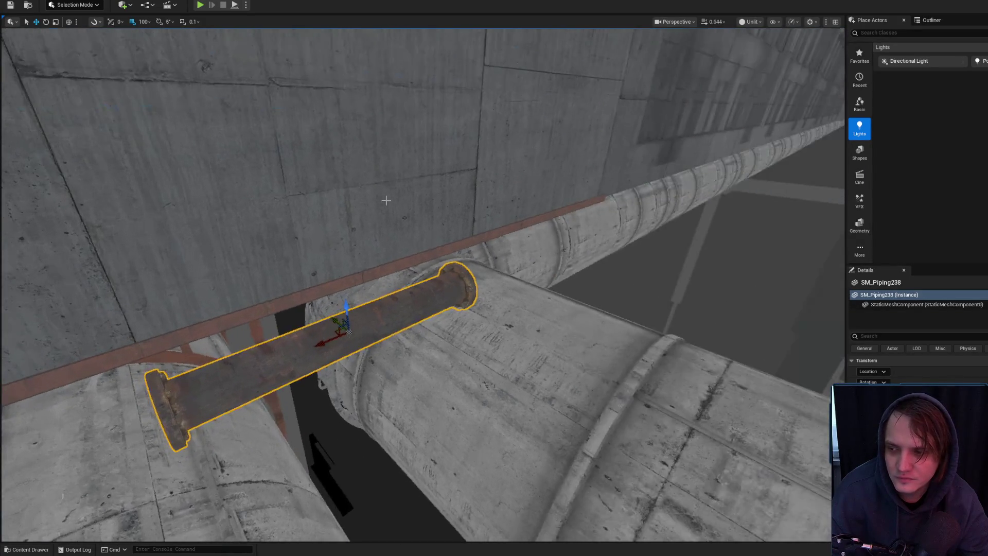
- Set location snapping to 1 unit and nudge the pipe into place along the beam
left_click(143, 22)
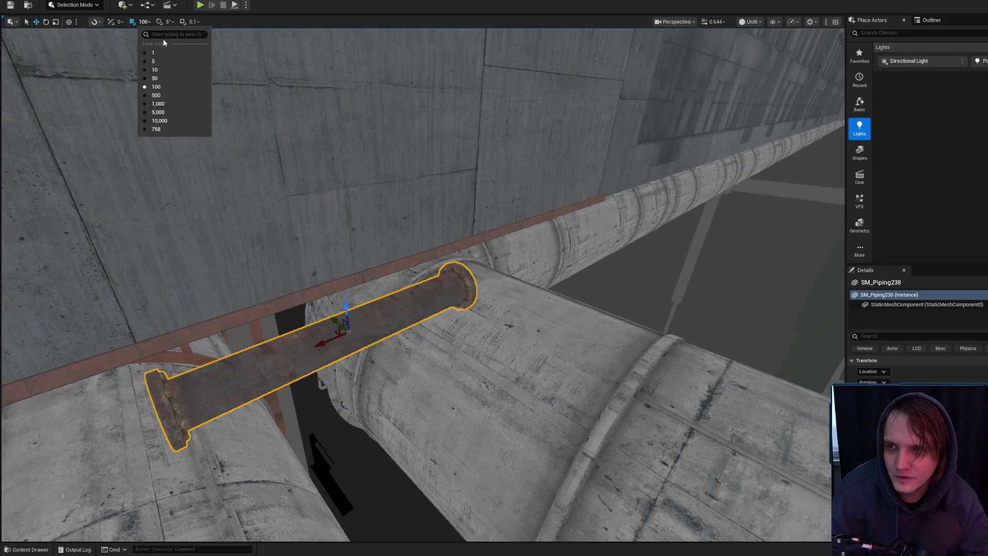
left_click(165, 57)
left_click_drag(166, 56, 126, 84)
mouse_move(480, 220)
left_mouse_down()
mouse_move(386, 217)
mouse_move(406, 166)
mouse_move(445, 176)
mouse_move(353, 151)
left_mouse_up()
scroll(447, 206, "up", 3)
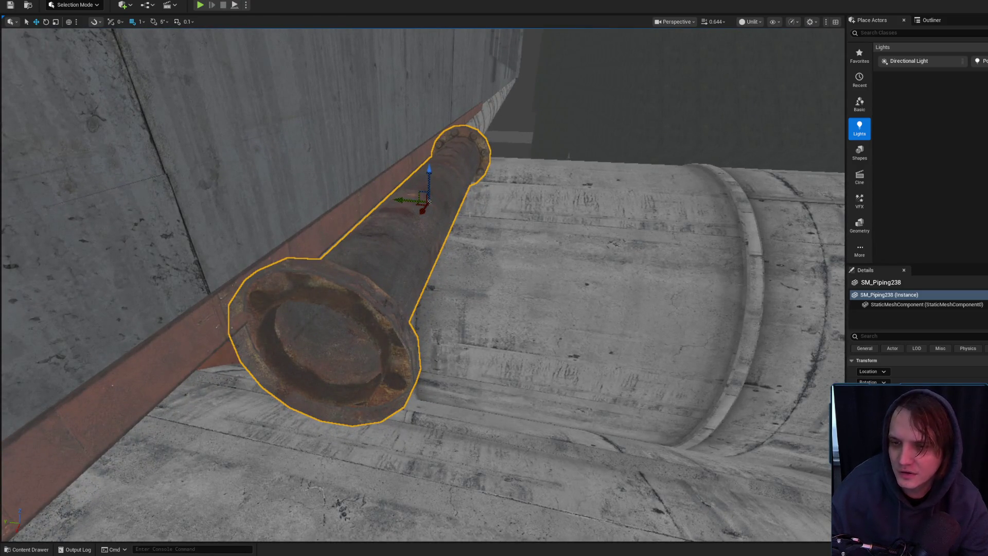
mouse_move(430, 175)
left_mouse_down()
mouse_move(440, 205)
mouse_move(432, 176)
left_mouse_up()
key("Escape")
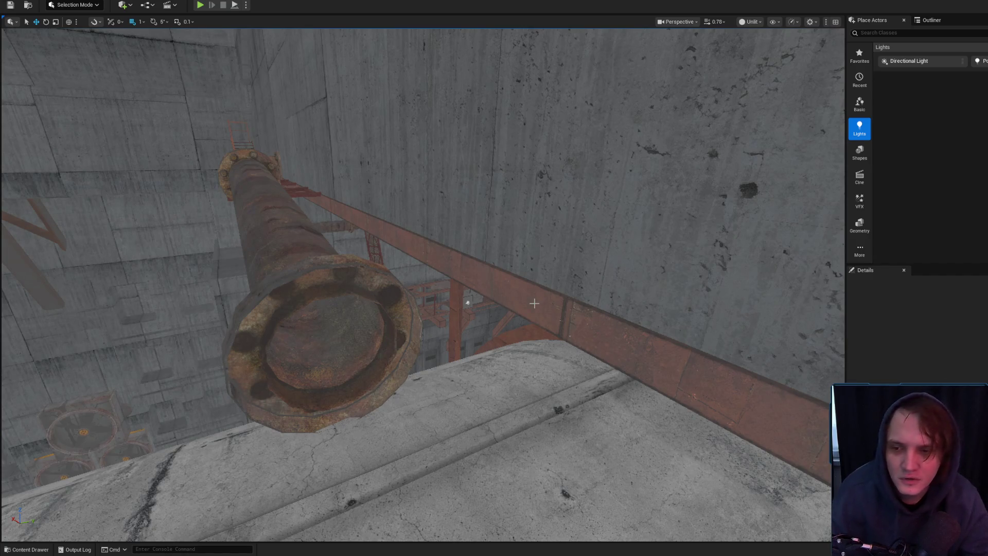
scroll(498, 291, "up", 2)
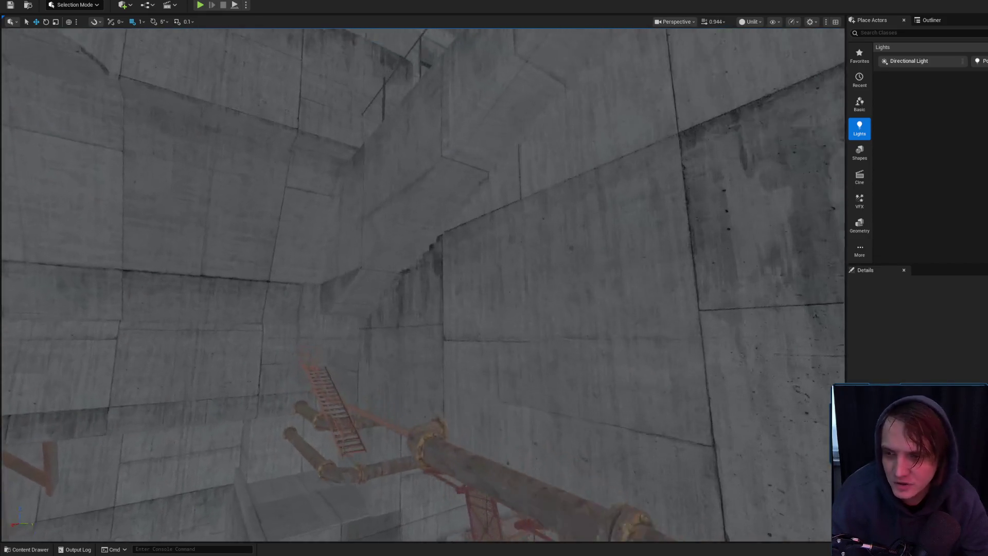
scroll(422, 284, "down", 2)
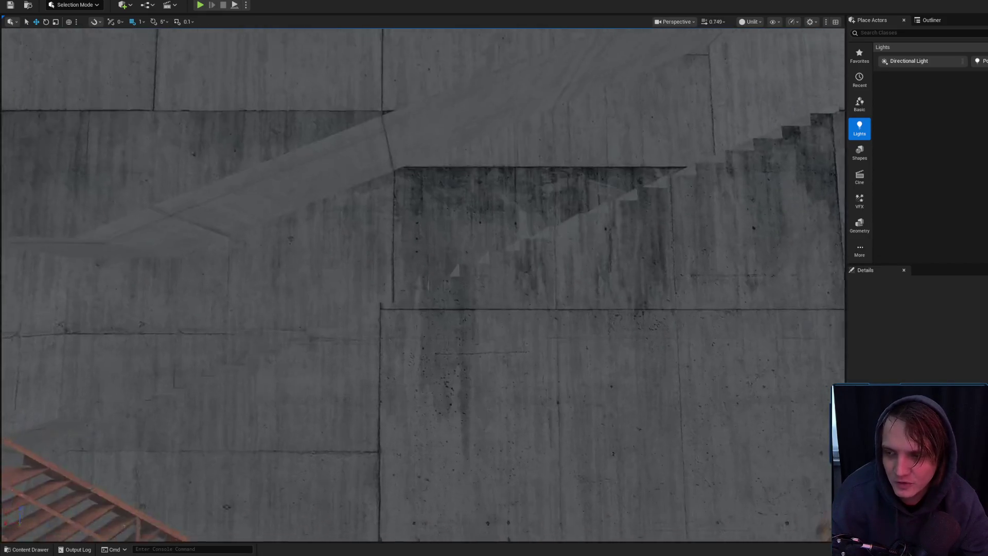
scroll(423, 285, "up", 1)
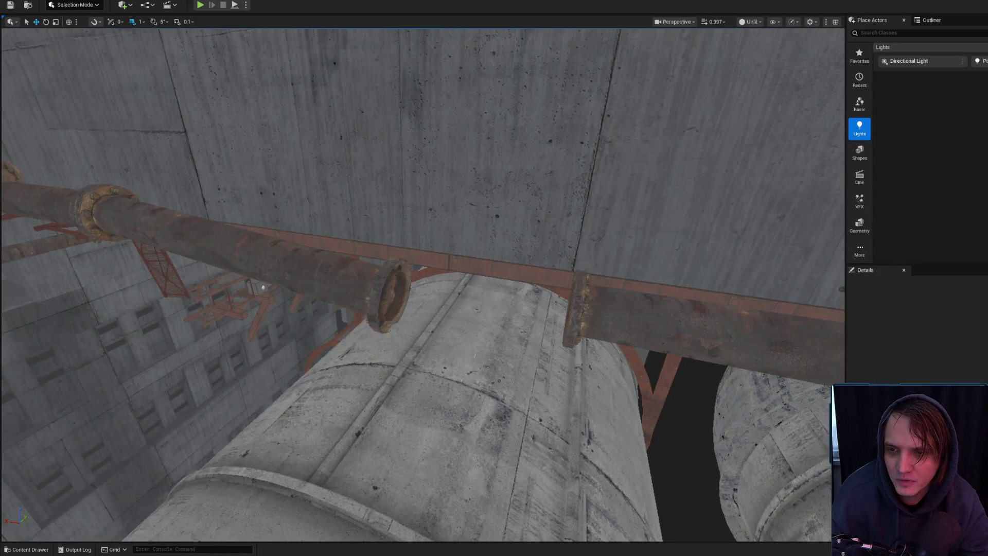
- Select the neighbouring pipe SM_Piping237 and set the gizmo coordinate space to Local
left_click(360, 270)
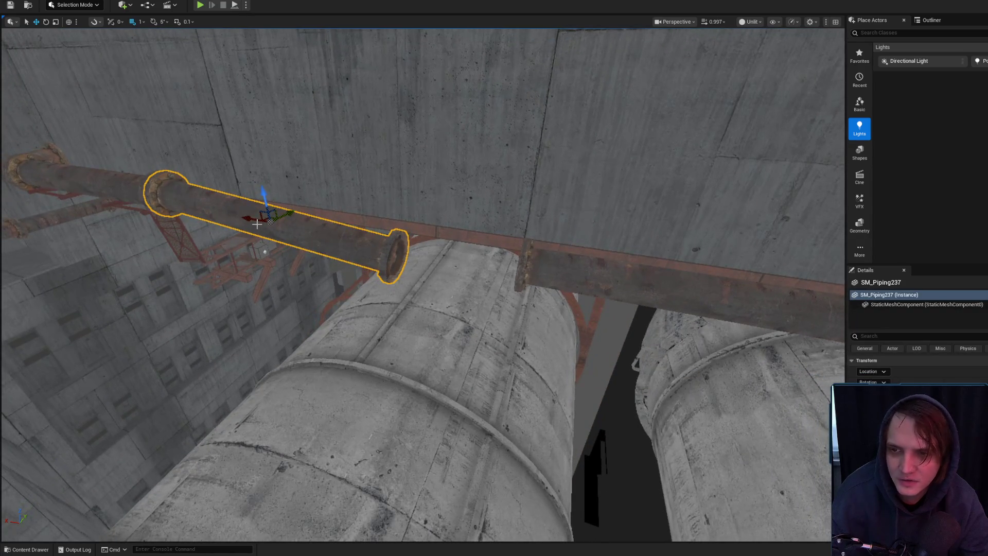
left_click(69, 23)
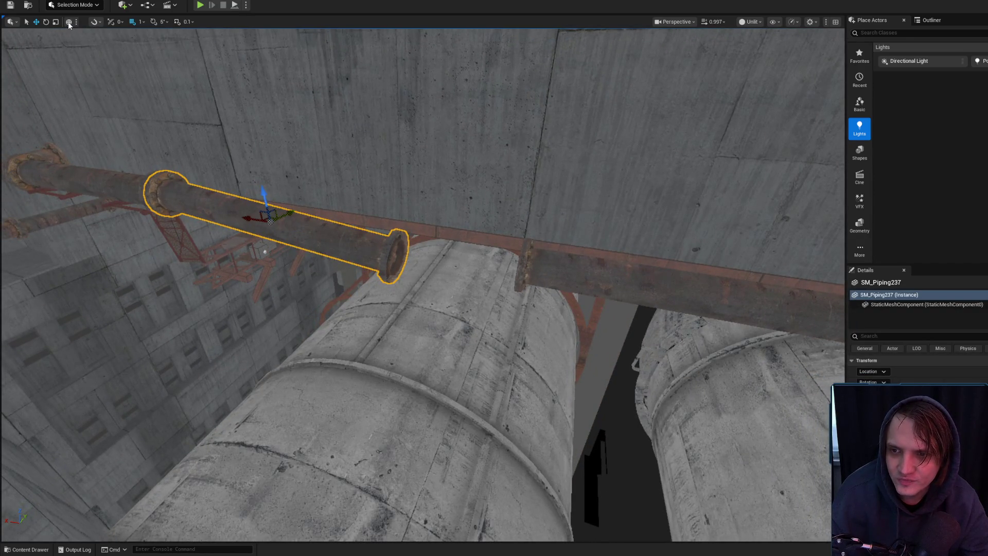
left_click(68, 21)
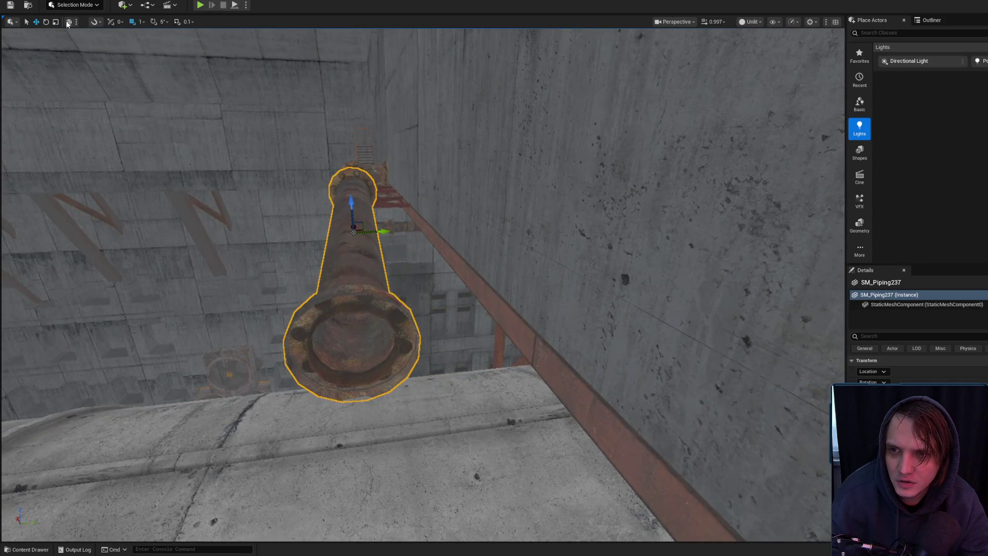
left_click(69, 22)
left_click(69, 22)
left_click(67, 23)
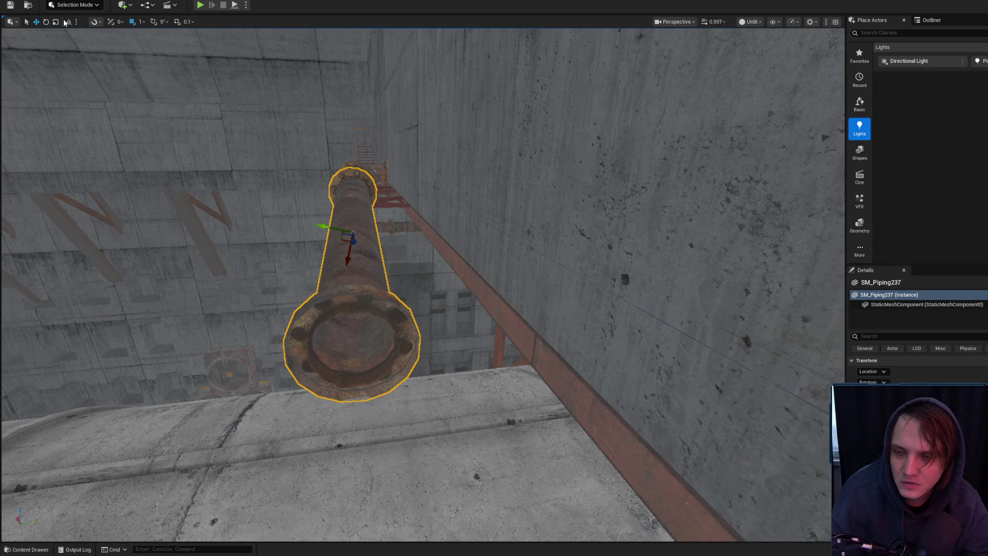
mouse_move(346, 233)
left_mouse_down()
mouse_move(391, 221)
mouse_move(330, 227)
mouse_move(339, 196)
mouse_move(366, 224)
mouse_move(444, 238)
left_mouse_up()
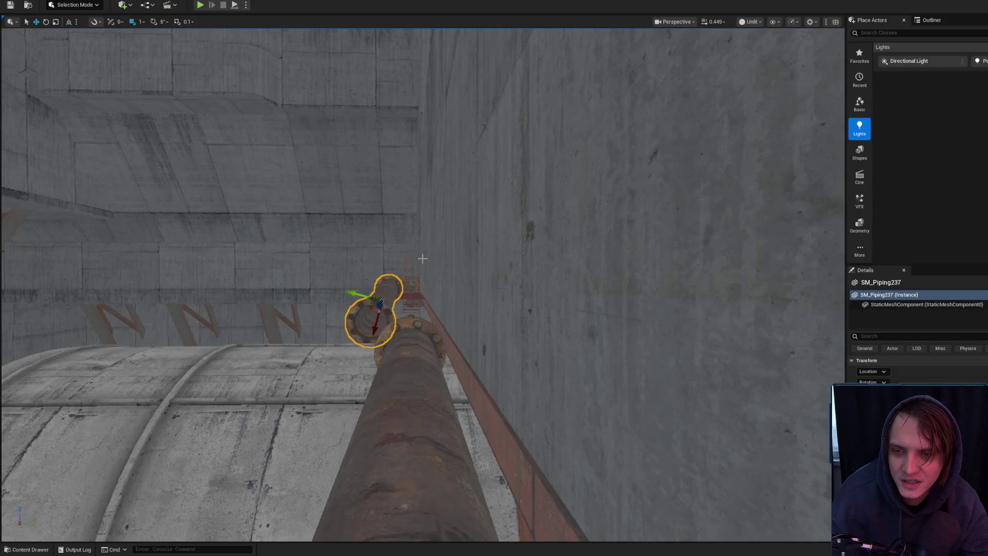
left_click_drag(423, 258, 423, 196)
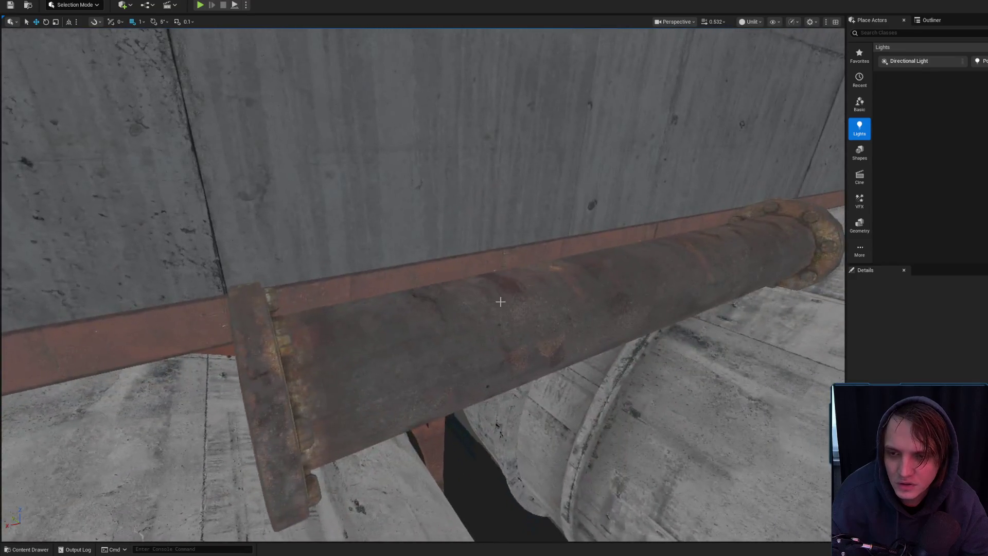
left_click(500, 302)
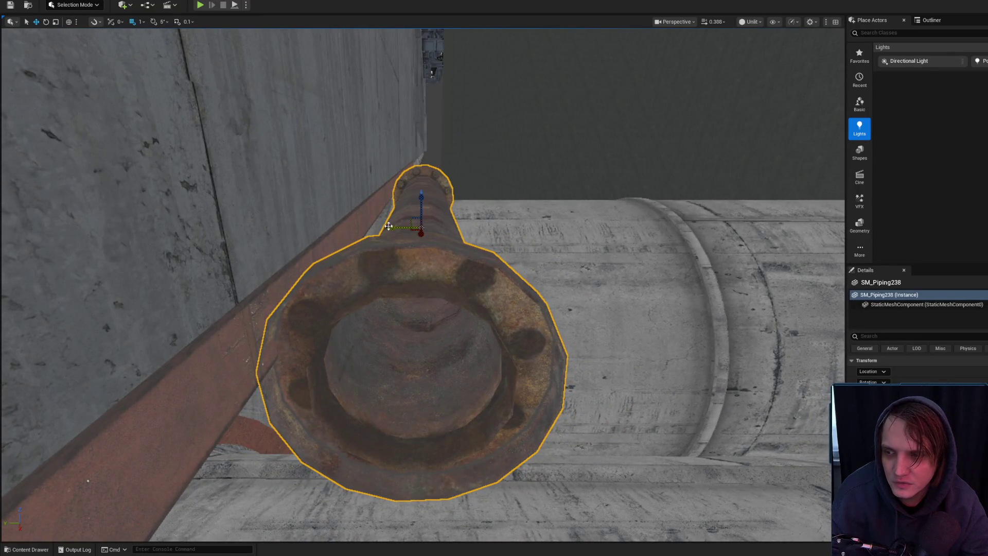
- Reselect the rusty pipe and frame it from a side view
key("Escape")
left_click_drag(399, 228, 373, 238)
left_click(401, 319)
mouse_move(402, 319)
left_mouse_down()
mouse_move(237, 240)
mouse_move(278, 216)
mouse_move(376, 234)
mouse_move(501, 232)
mouse_move(309, 237)
mouse_move(417, 228)
left_mouse_up()
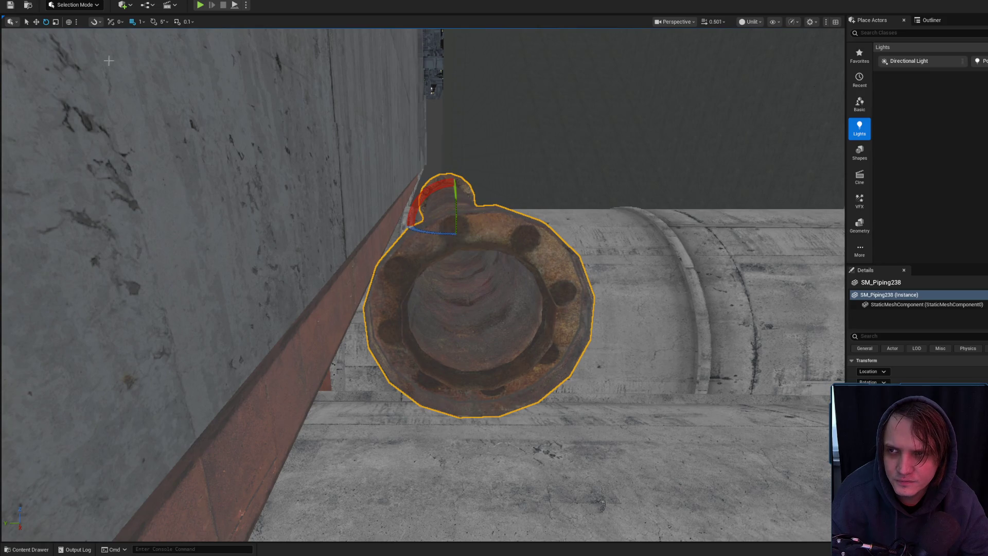
key("w")
scroll(133, 78, "down", 2)
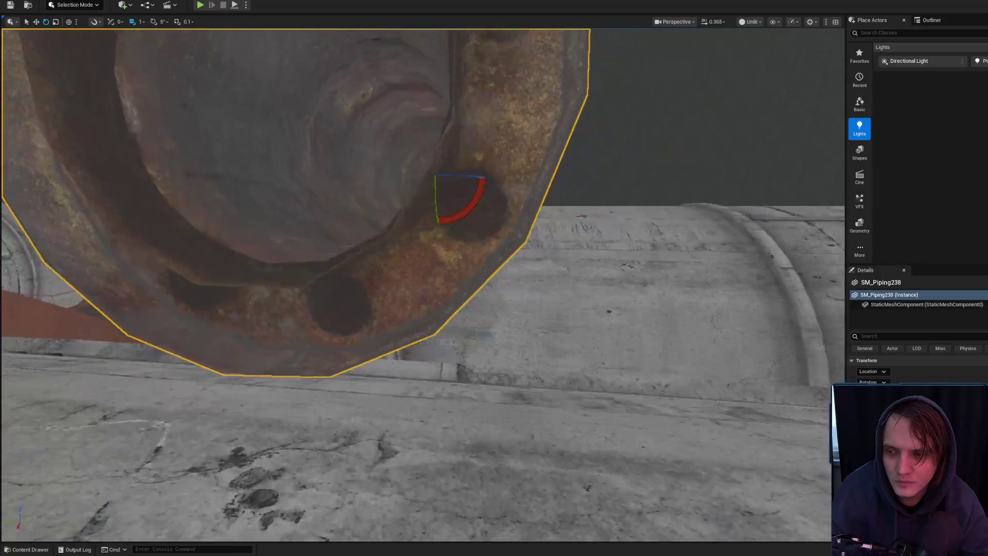
key("f")
- Fly the camera over the tanks and select the pipe SM_Piping237
mouse_move(299, 107)
left_mouse_down()
mouse_move(216, 119)
mouse_move(308, 109)
left_mouse_up()
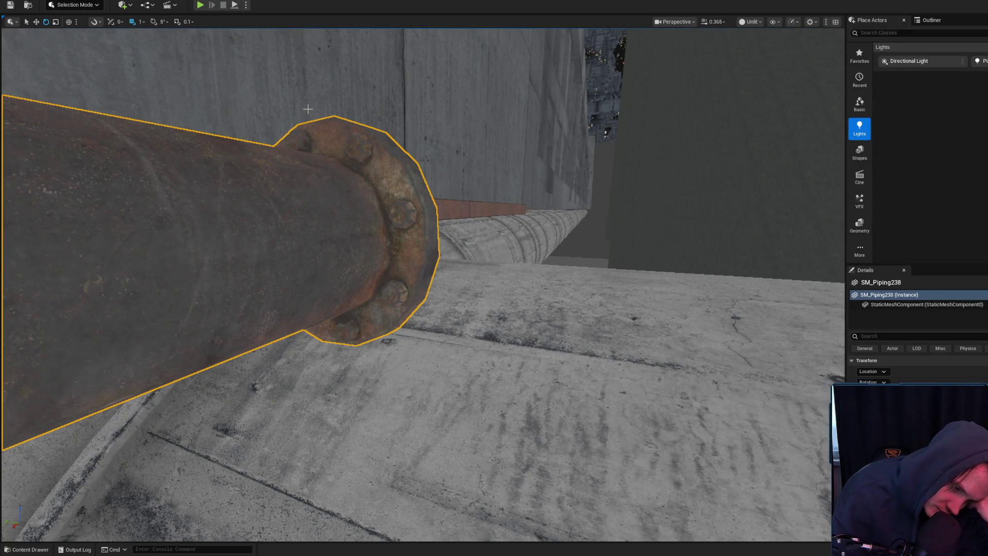
left_click_drag(422, 283, 489, 252)
scroll(484, 255, "up", 2)
mouse_move(418, 279)
left_mouse_down()
mouse_move(424, 272)
mouse_move(415, 278)
left_mouse_up()
scroll(419, 278, "down", 1)
left_click(414, 278)
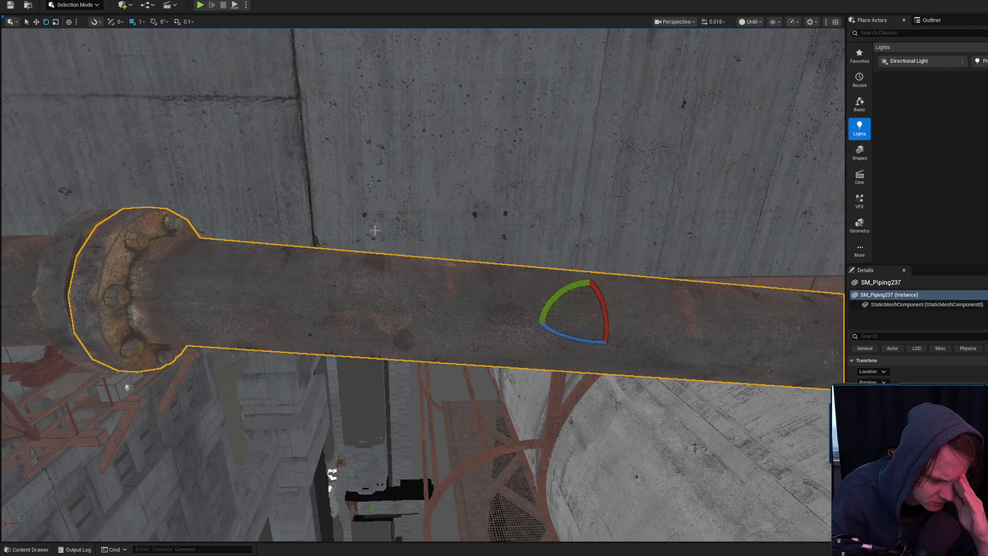
left_click_drag(375, 230, 364, 331)
key("Escape")
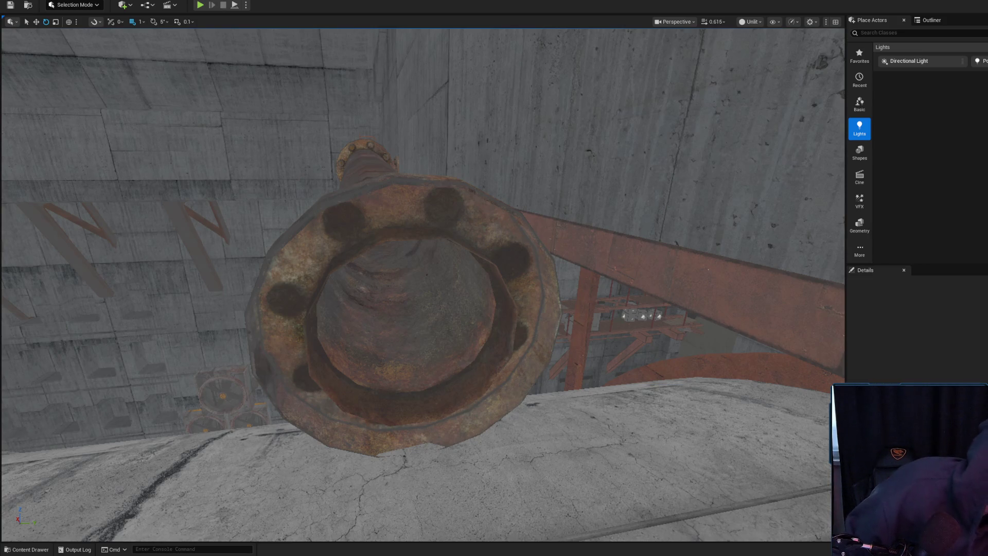
key("alt+Tab")
key("alt+Tab")
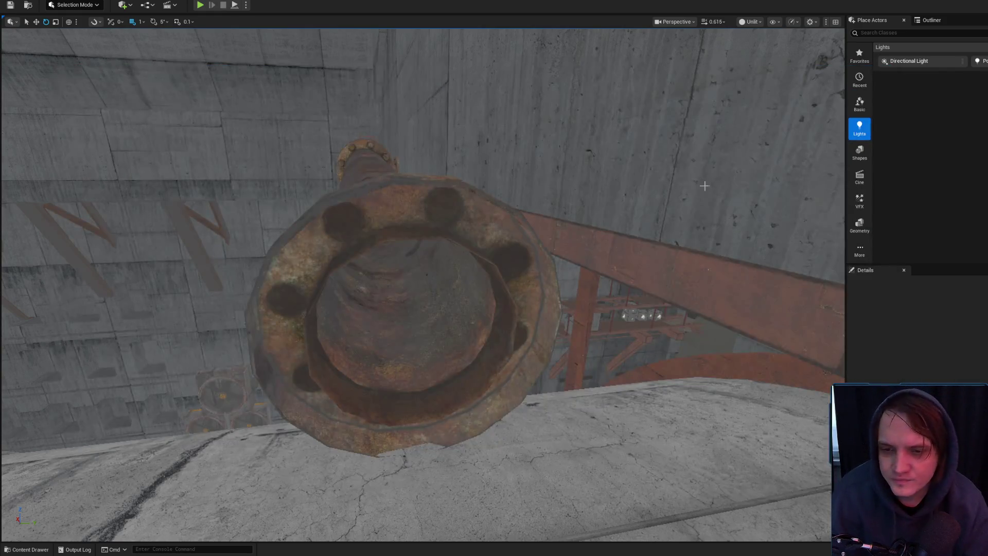
key("w")
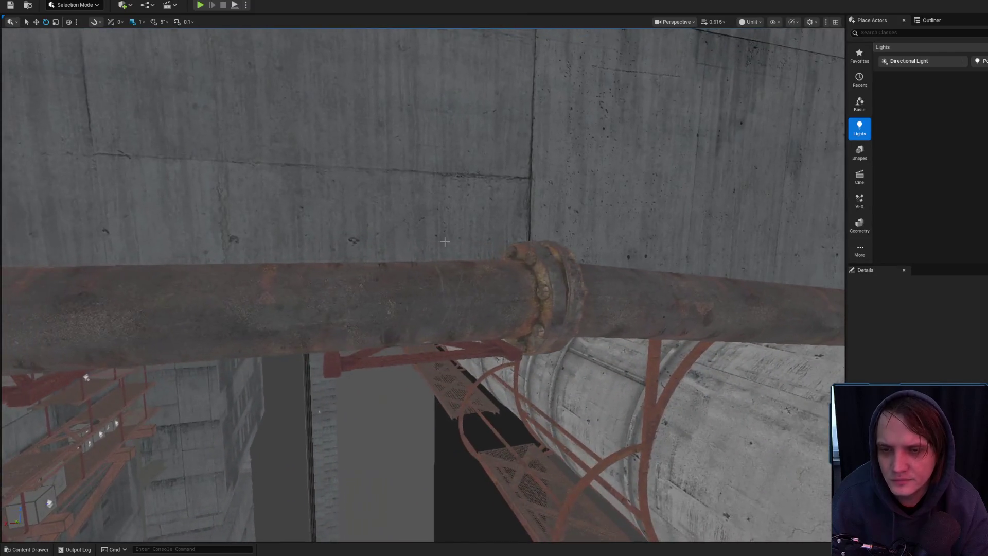
key("w")
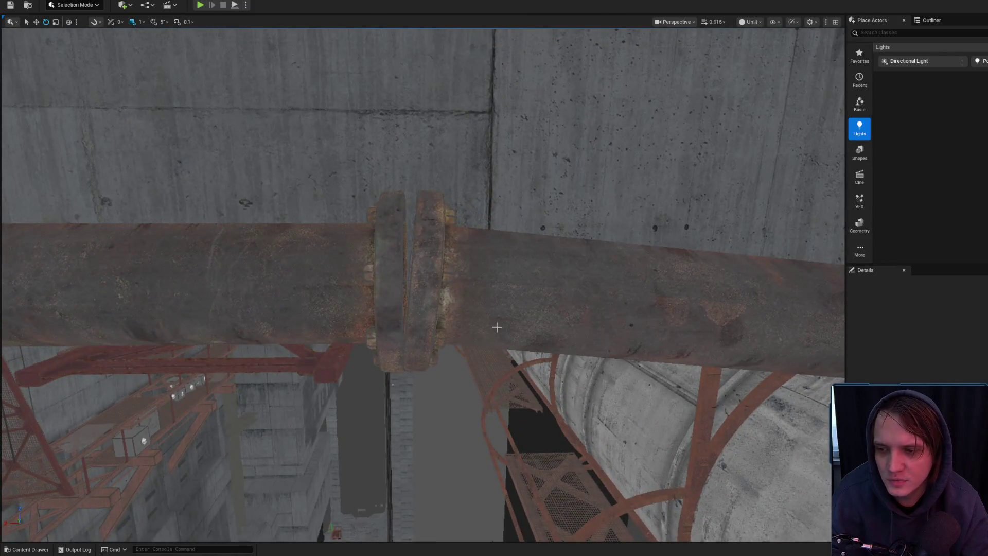
left_click(592, 288)
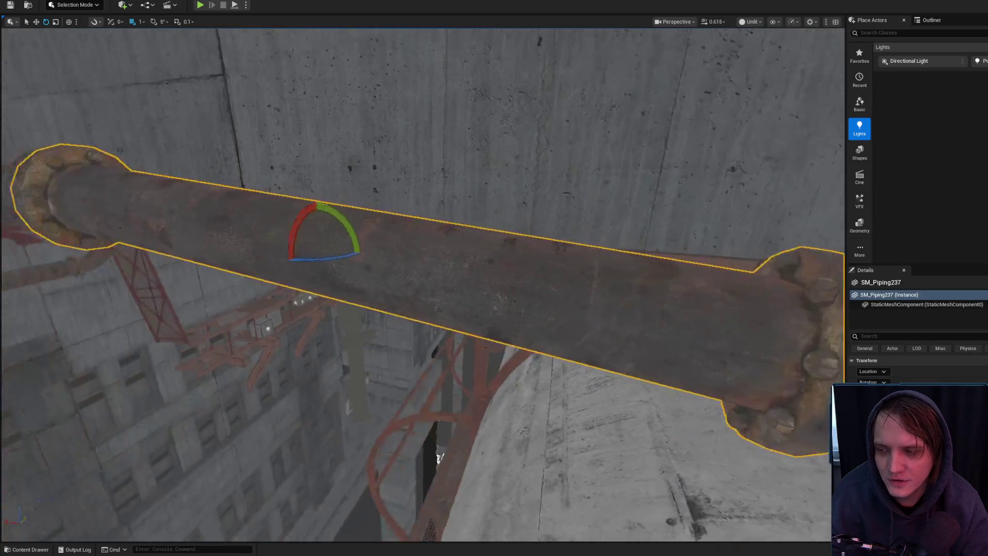
key("s")
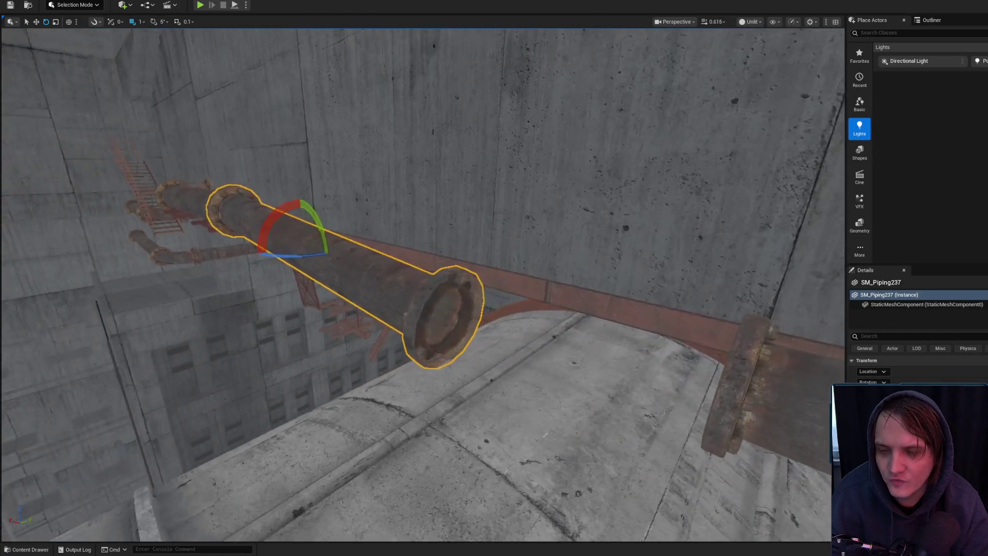
key("w")
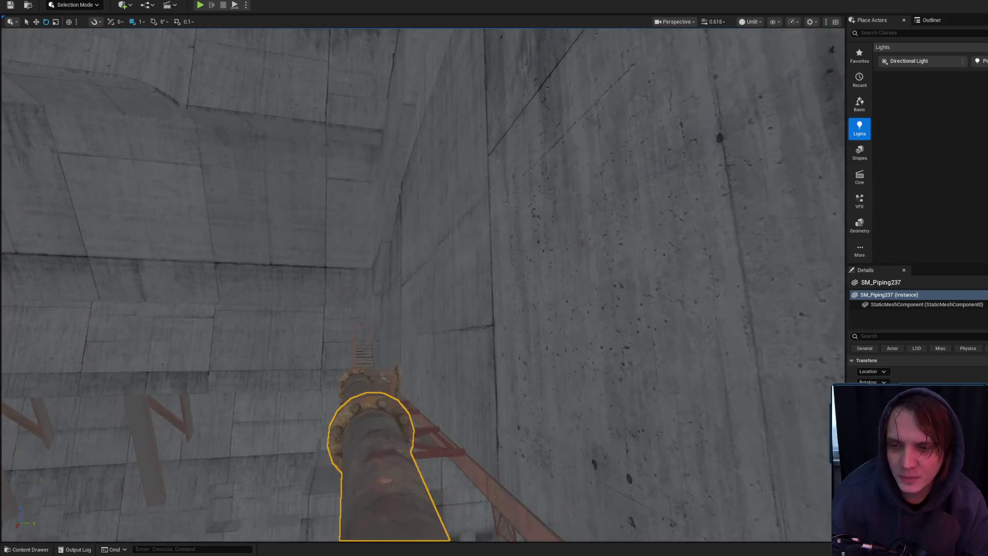
key("Escape")
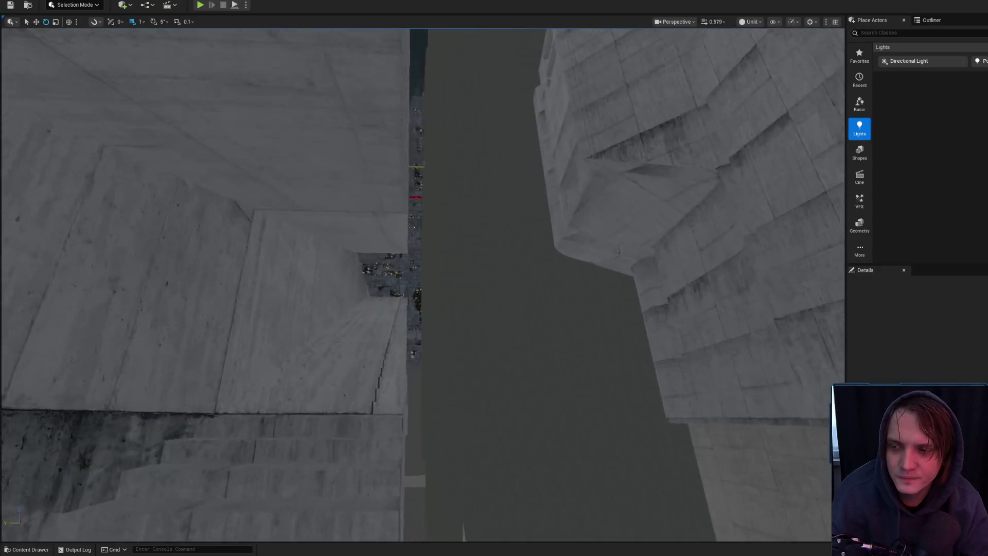
- Select SM_Piping237, activate the Move tool with W, and switch the gizmo to Local space
scroll(422, 283, "up", 2)
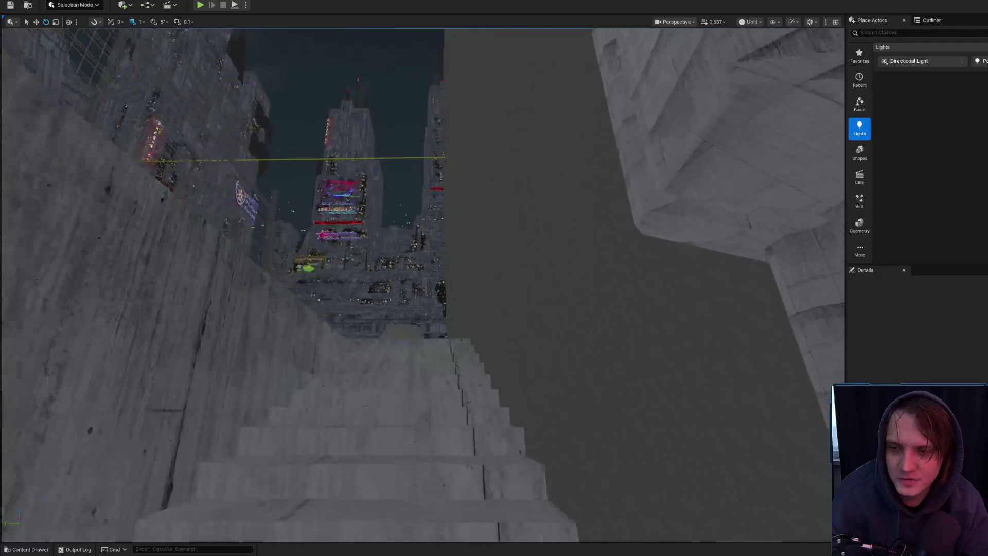
scroll(422, 283, "up", 2)
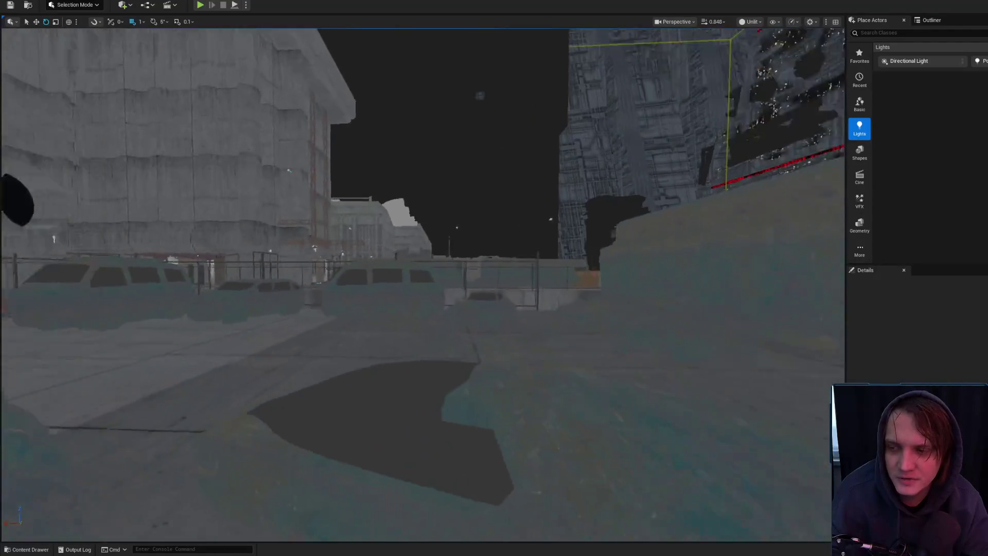
scroll(422, 283, "up", 2)
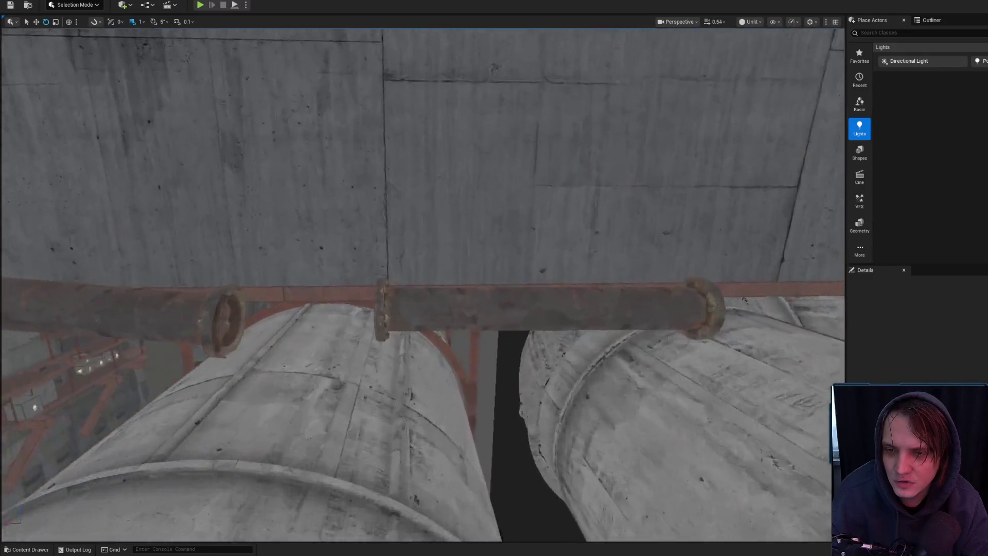
scroll(348, 290, "up", 3)
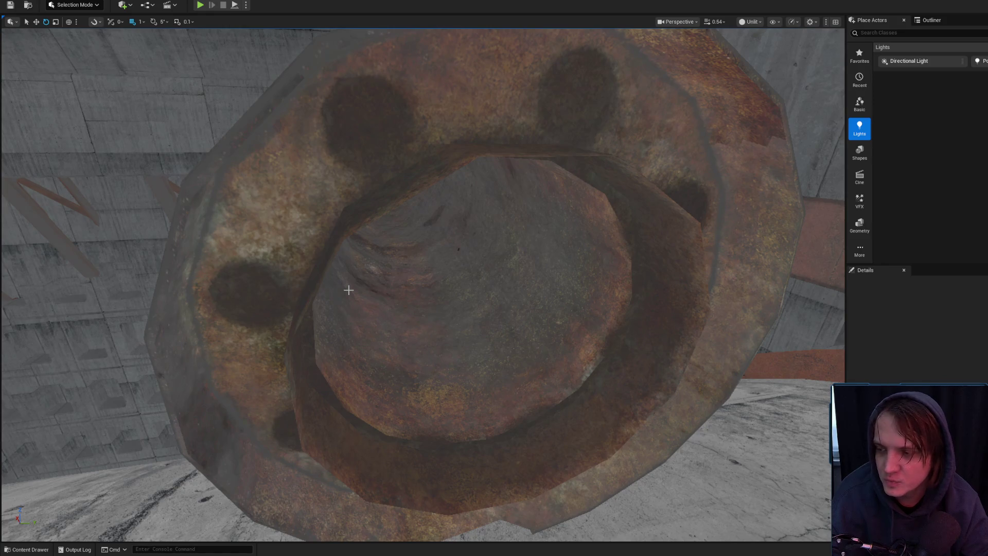
mouse_move(349, 289)
left_mouse_down()
mouse_move(351, 317)
mouse_move(381, 324)
mouse_move(327, 243)
left_mouse_up()
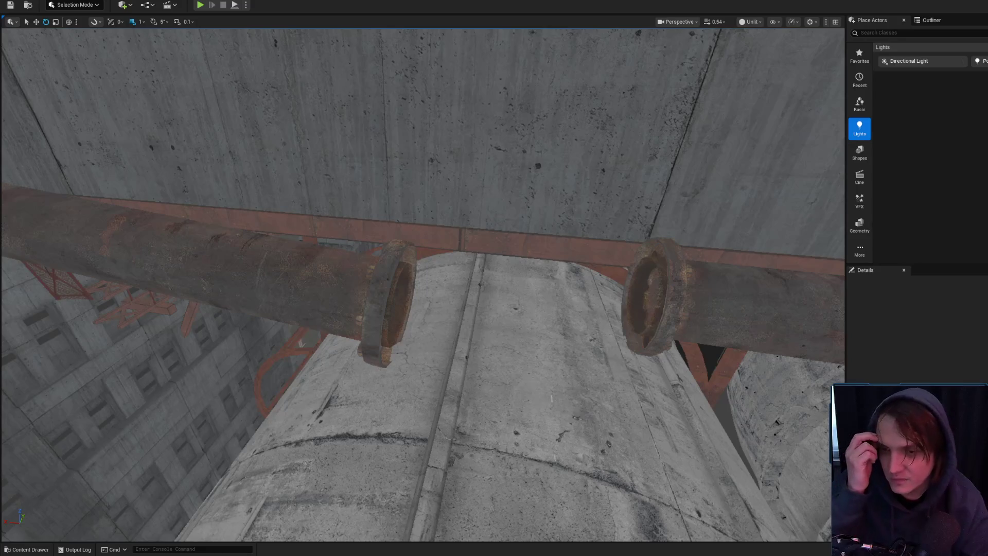
left_click(403, 298)
mouse_move(136, 236)
left_mouse_down()
mouse_move(170, 268)
mouse_move(303, 244)
mouse_move(420, 365)
mouse_move(467, 350)
left_mouse_up()
key("w")
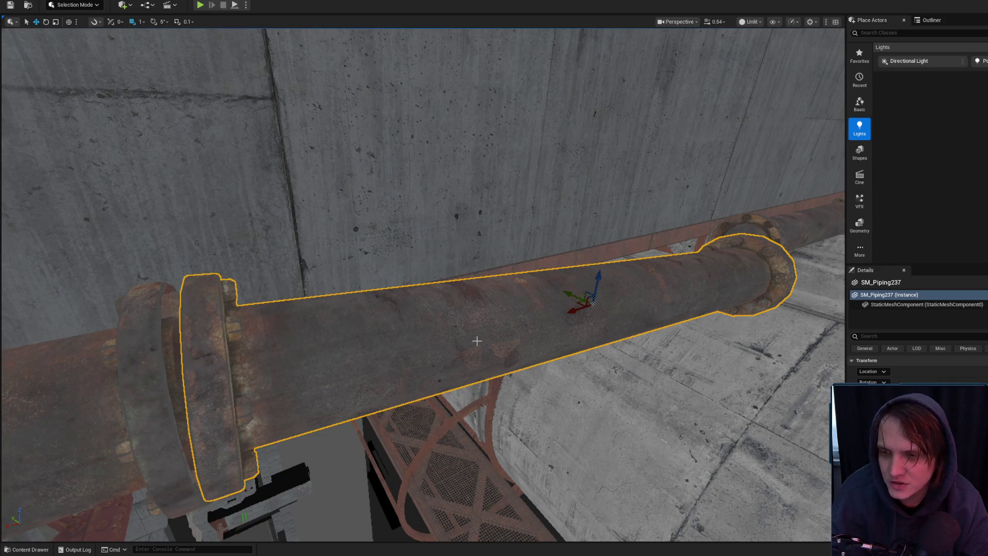
left_click(67, 23)
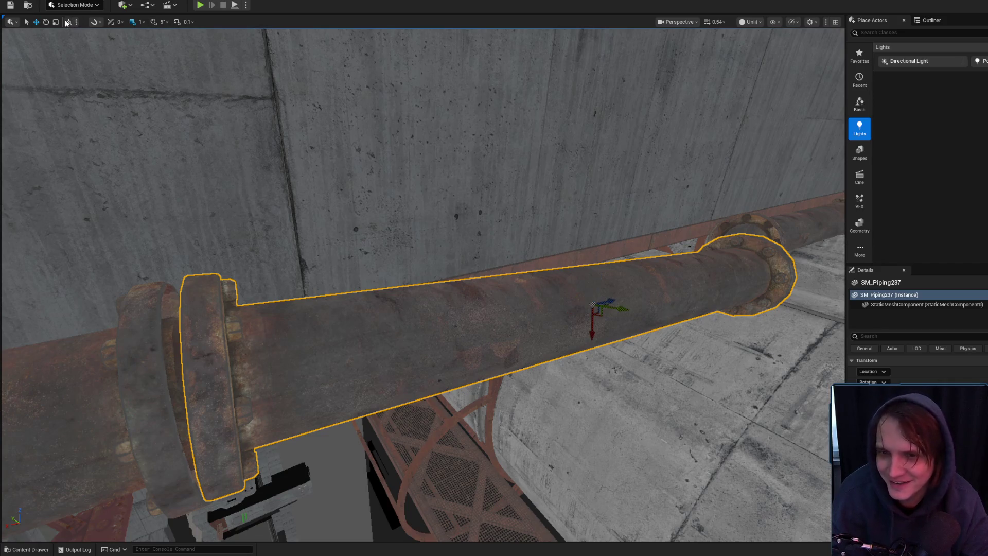
- Slide SM_Piping237 slightly along its own axis and frame it to check the joint
left_click_drag(609, 298, 611, 297)
key("Escape")
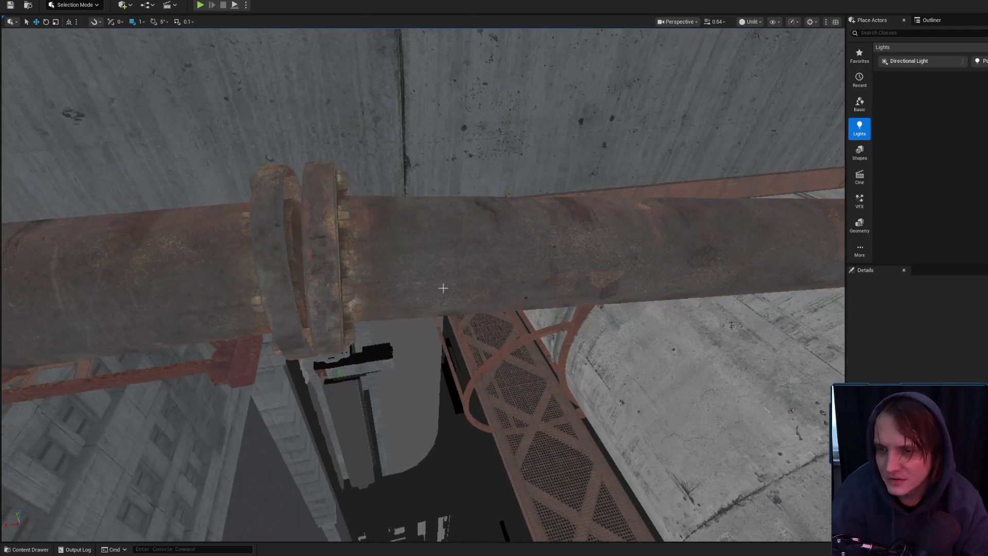
left_click(298, 351)
key("f")
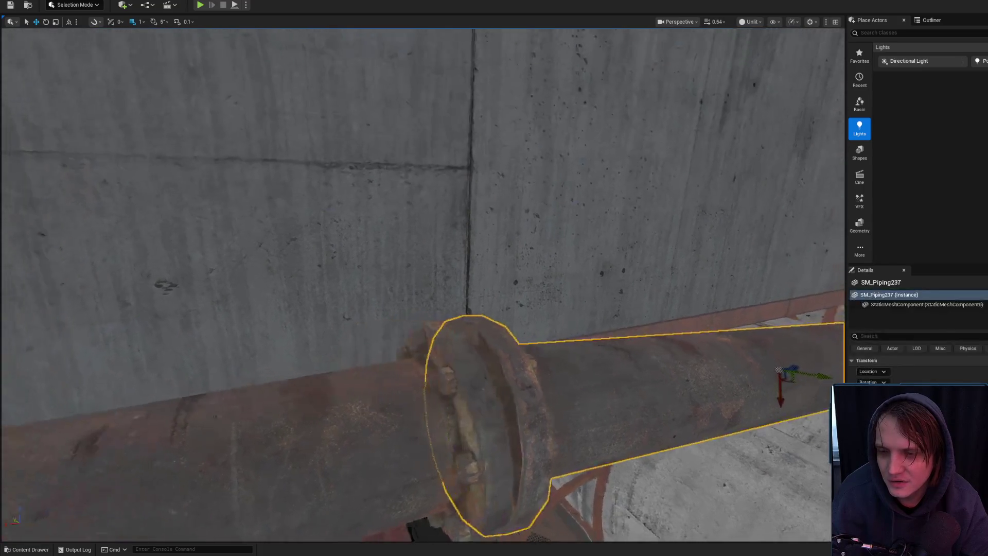
mouse_move(406, 294)
left_mouse_down()
mouse_move(391, 281)
mouse_move(383, 309)
mouse_move(393, 272)
mouse_move(402, 281)
mouse_move(381, 293)
mouse_move(407, 289)
mouse_move(419, 303)
left_mouse_up()
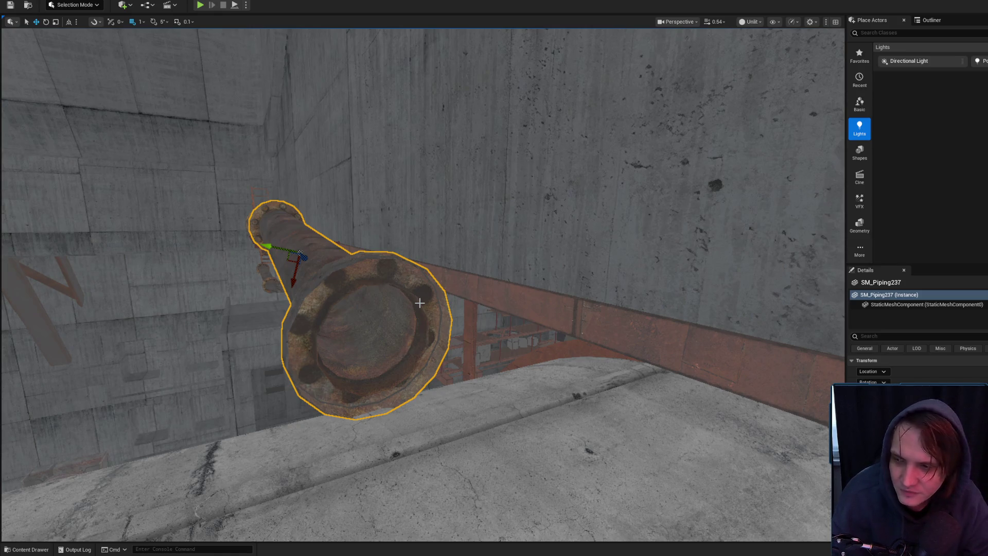
- Reselect SM_Piping237 from a wider view and roll it about its axis
key("Escape")
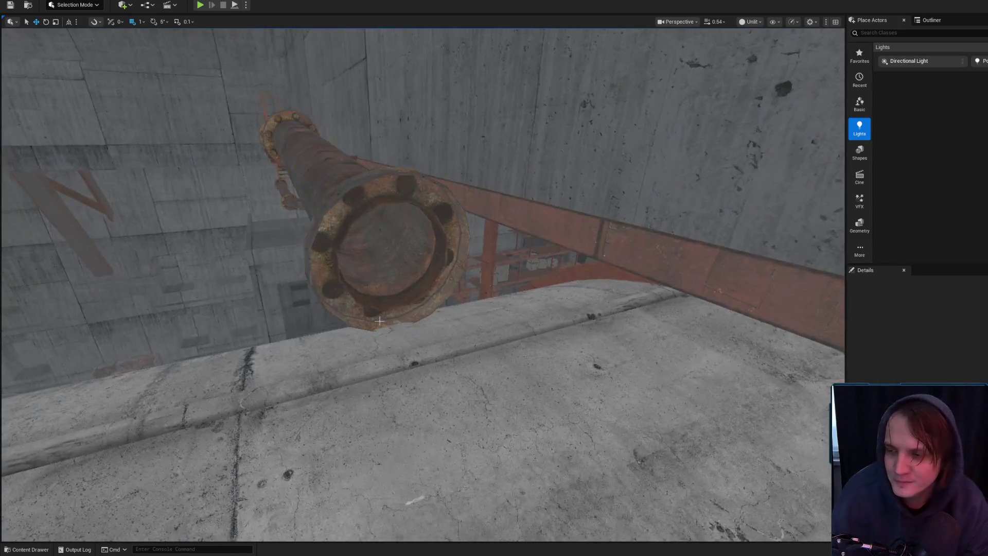
key("s")
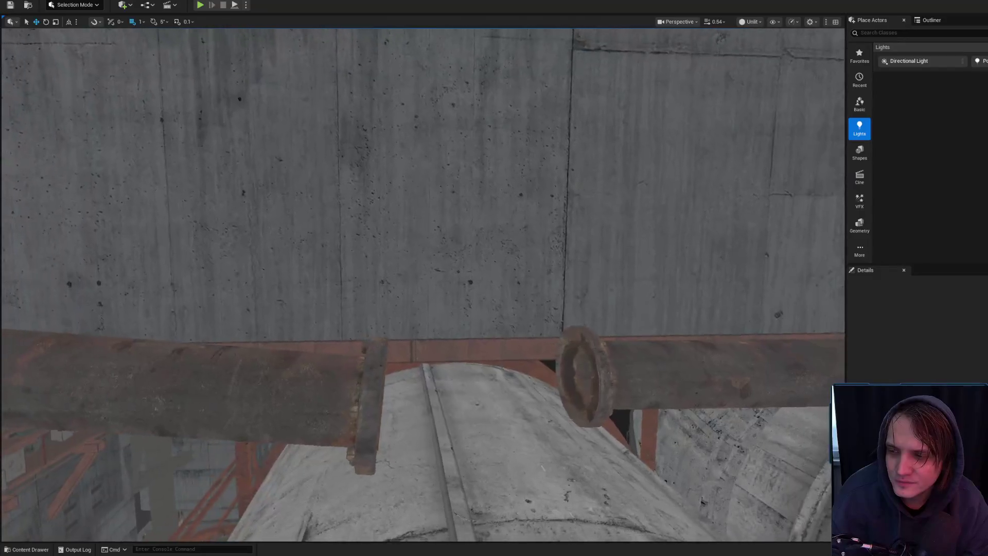
key("w")
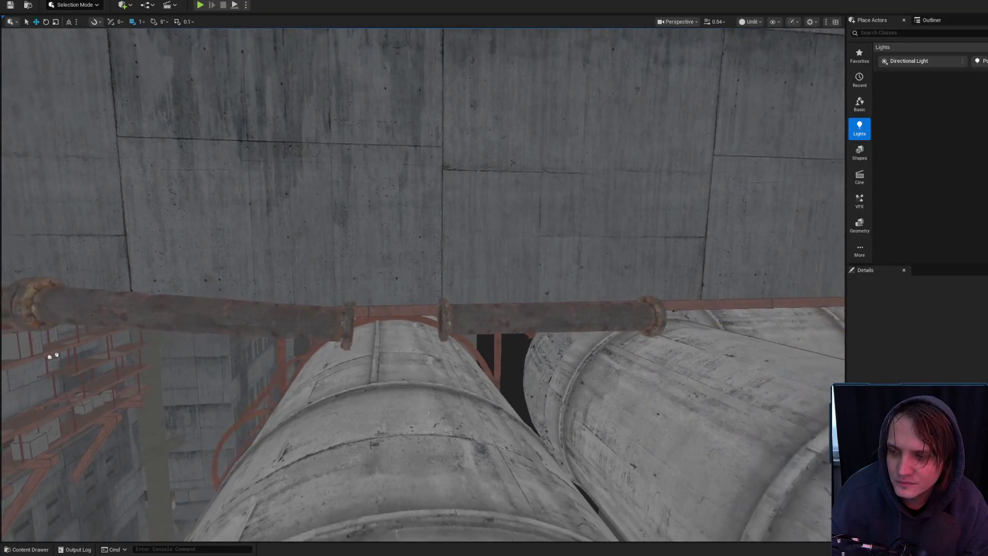
key("w")
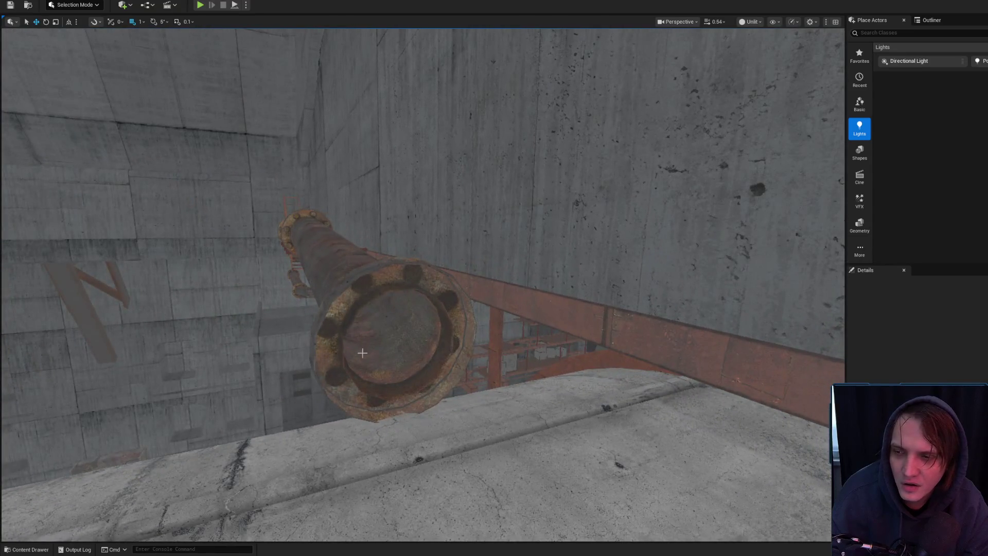
left_click(362, 352)
key("f")
key("e")
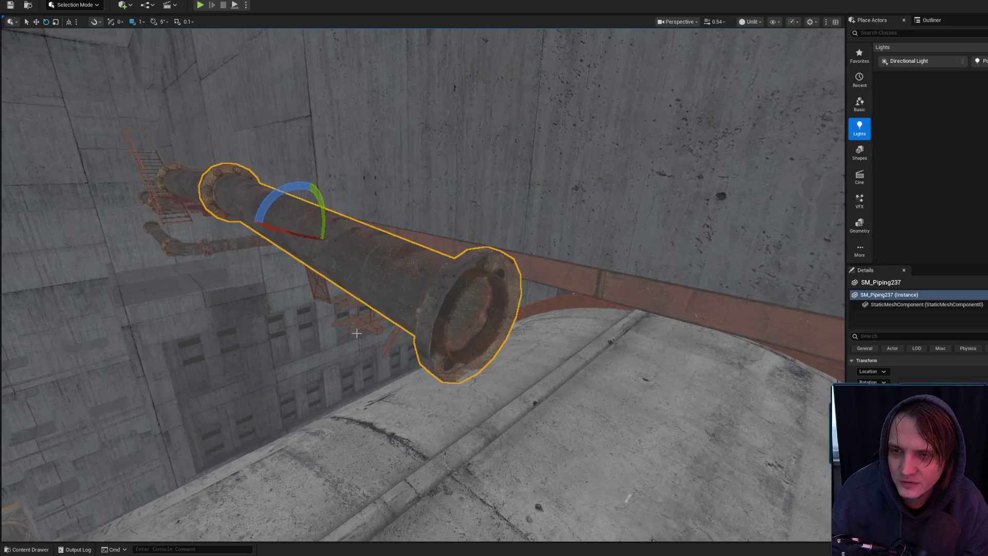
left_click_drag(323, 213, 286, 282)
- Return to the Move tool, deselect, and survey the wall and other pipes
key("w")
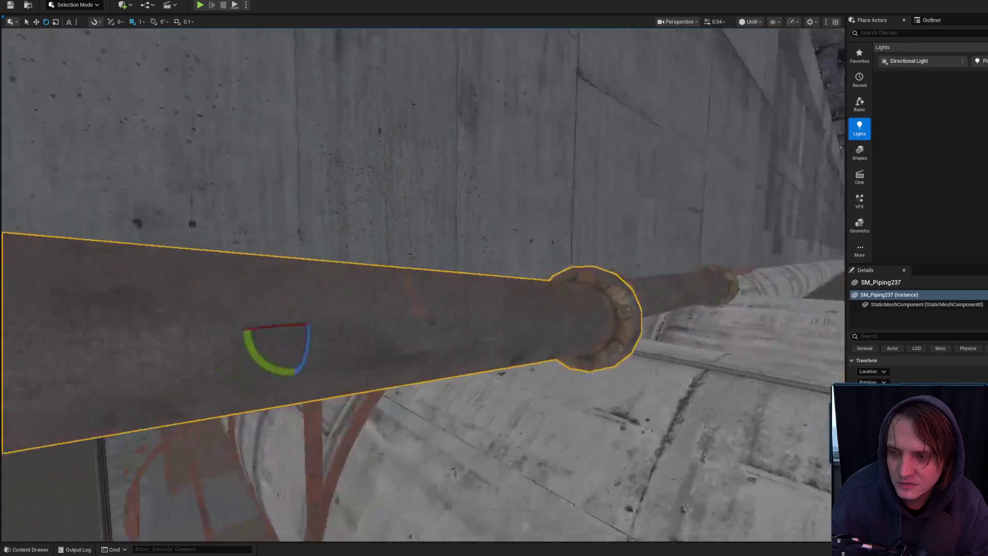
key("w")
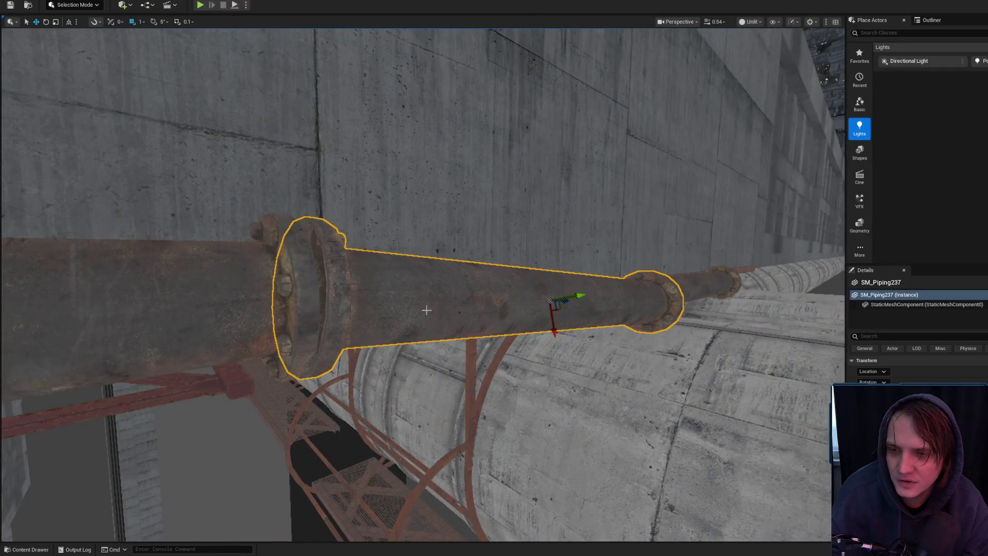
key("Escape")
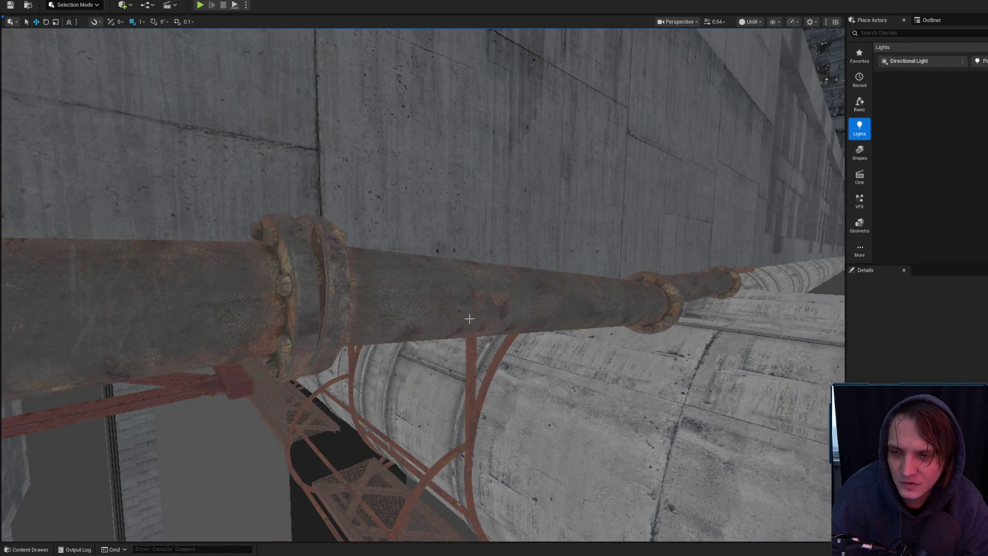
scroll(559, 330, "up", 1)
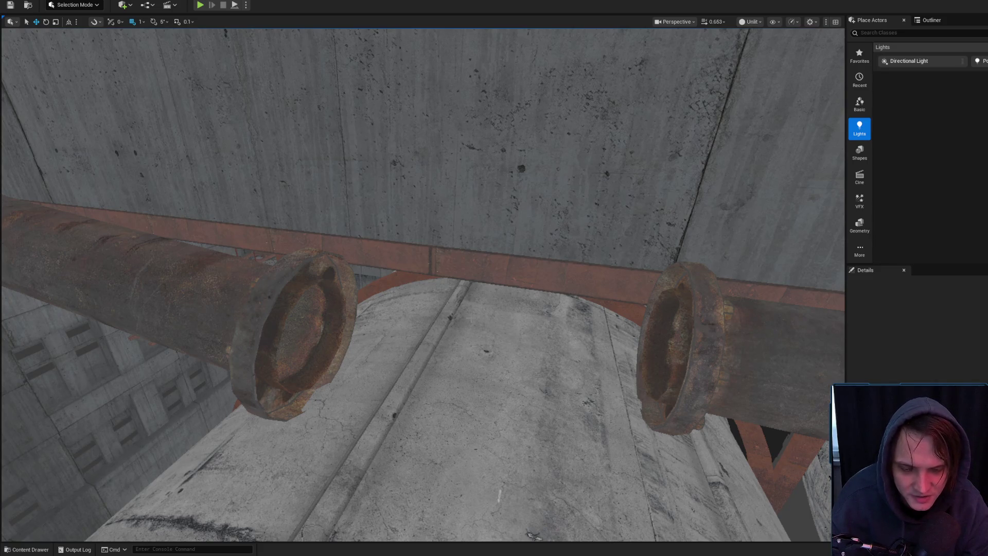
left_click_drag(469, 304, 471, 307)
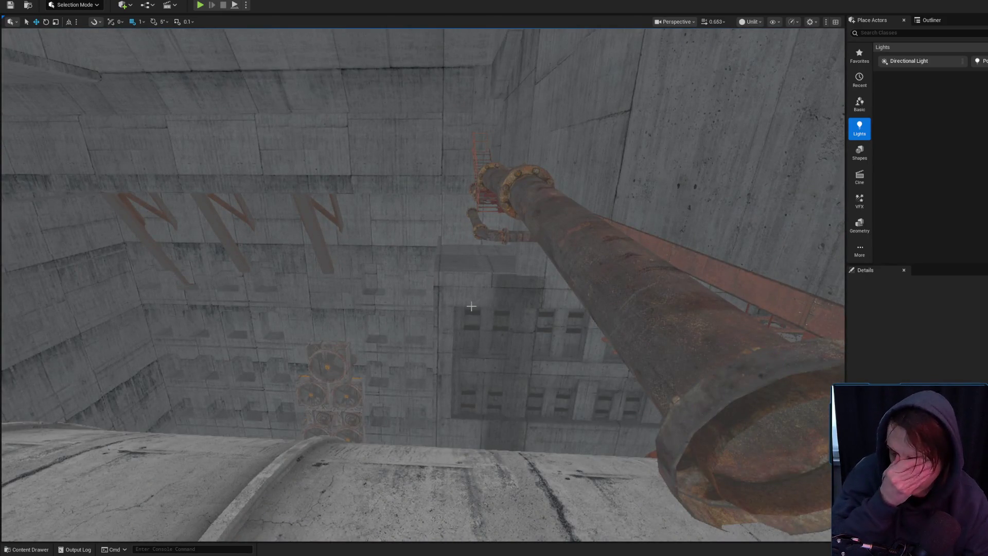
left_click_drag(422, 336, 435, 350)
scroll(426, 341, "up", 1)
scroll(428, 343, "down", 2)
scroll(430, 346, "down", 1)
- Lower SM_Piping238 onto the flange of the pipe beneath it
left_click(413, 267)
mouse_move(412, 267)
left_mouse_down()
mouse_move(348, 131)
mouse_move(384, 286)
mouse_move(383, 179)
left_mouse_up()
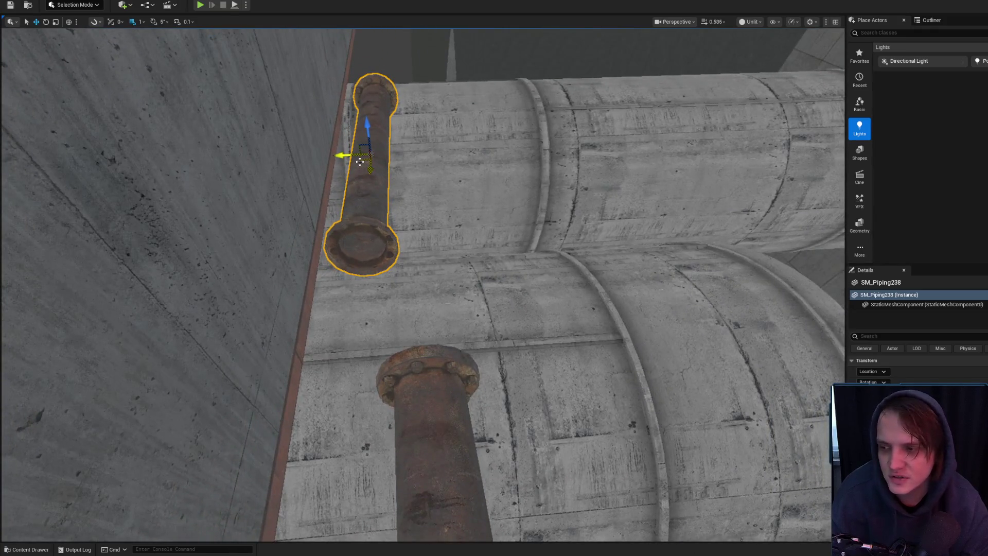
mouse_move(369, 160)
left_mouse_down()
mouse_move(412, 212)
mouse_move(364, 157)
left_mouse_up()
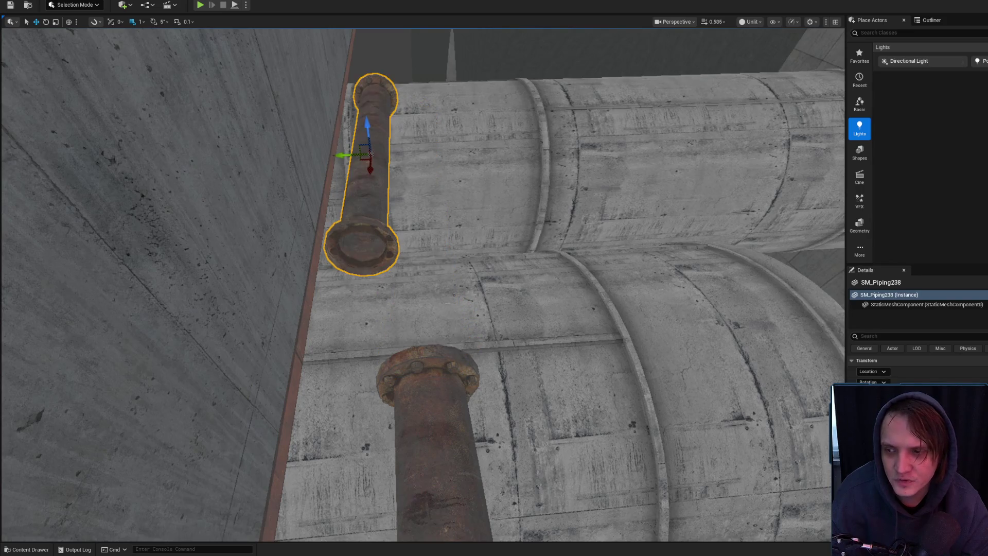
- Select the long ceiling pipe SM_Piping237 and switch to the Rotate tool
key("Delete")
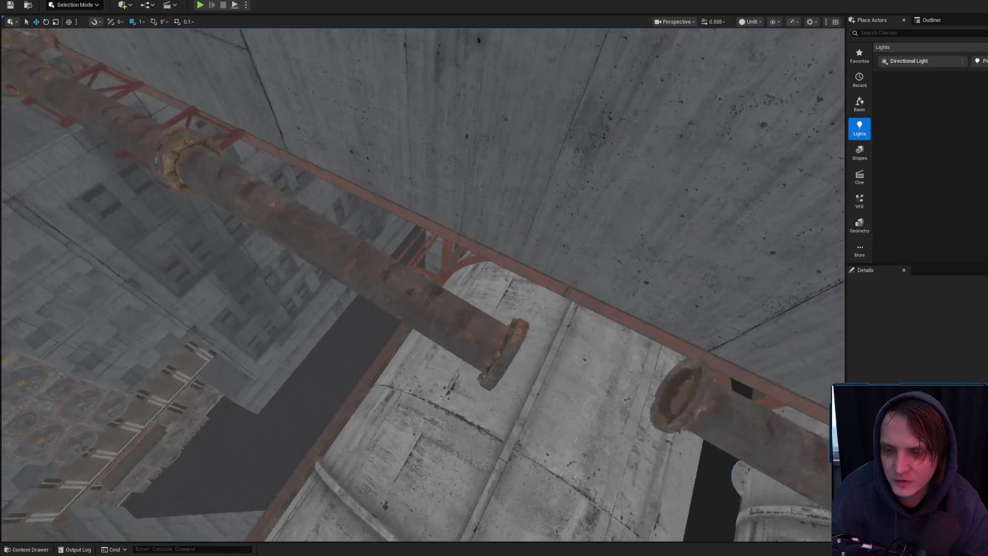
left_click(360, 247)
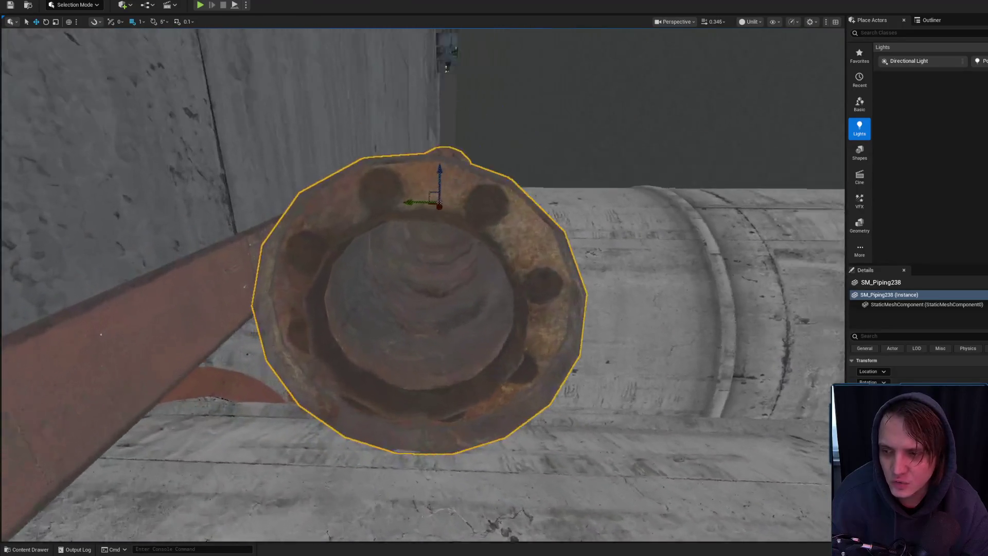
key("e")
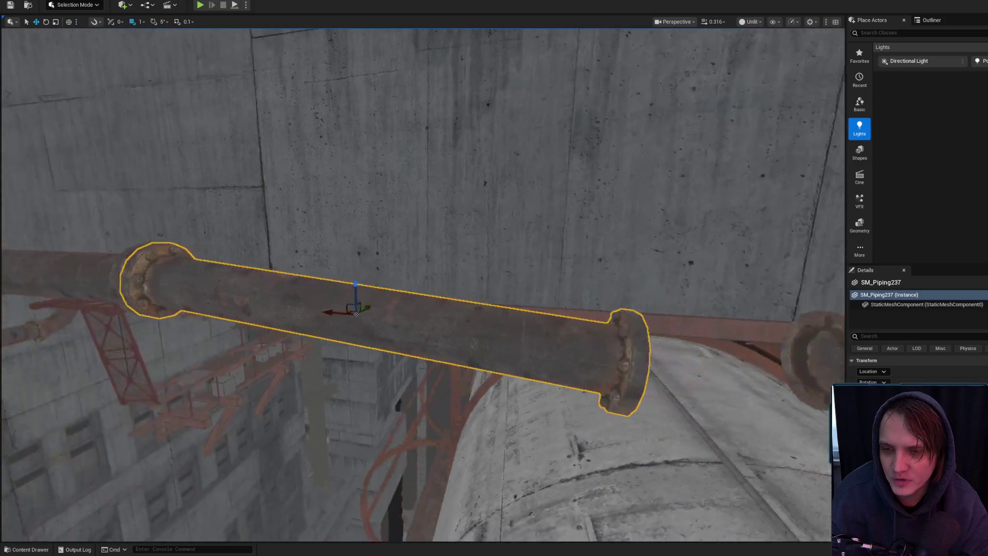
- Rotate the ceiling pipe SM_Piping237 by about -1.84° to line up with the neighbouring run
key("e")
left_click_drag(331, 270, 330, 274)
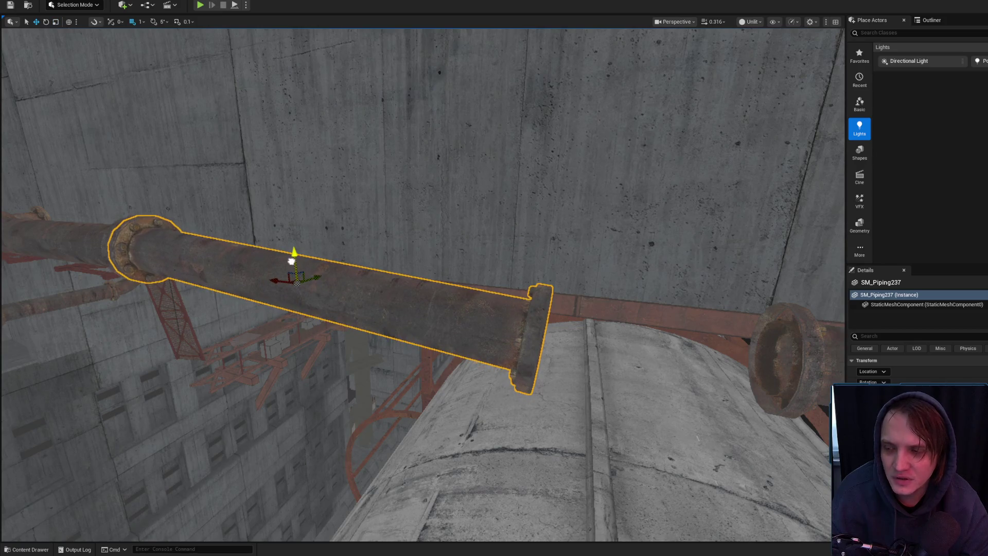
scroll(381, 280, "up", 2)
key("Escape")
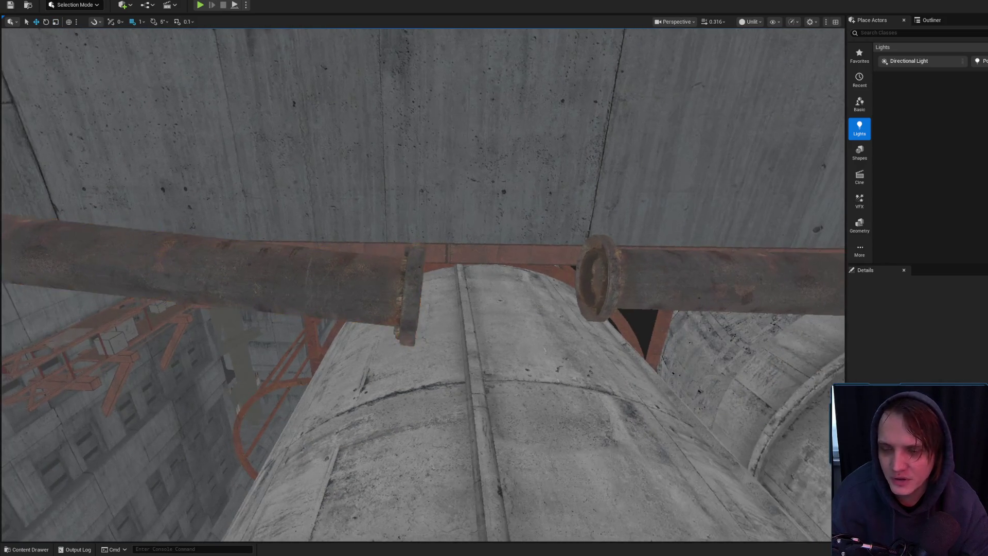
scroll(422, 283, "up", 1)
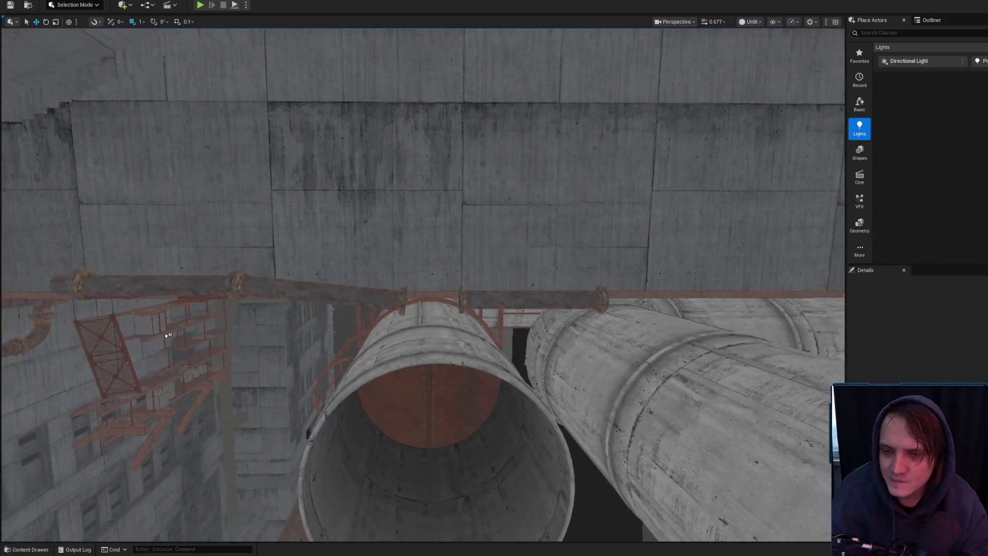
key("w")
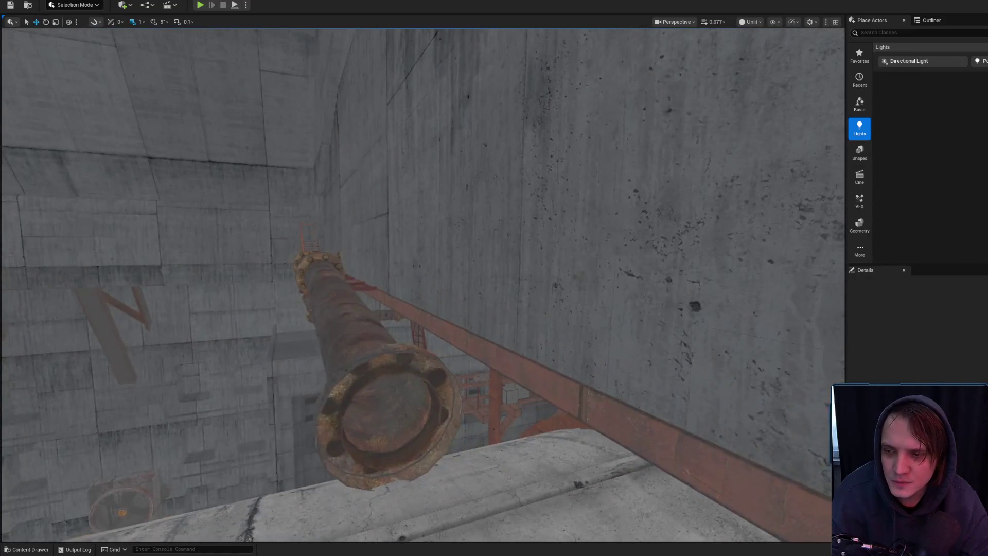
key("a")
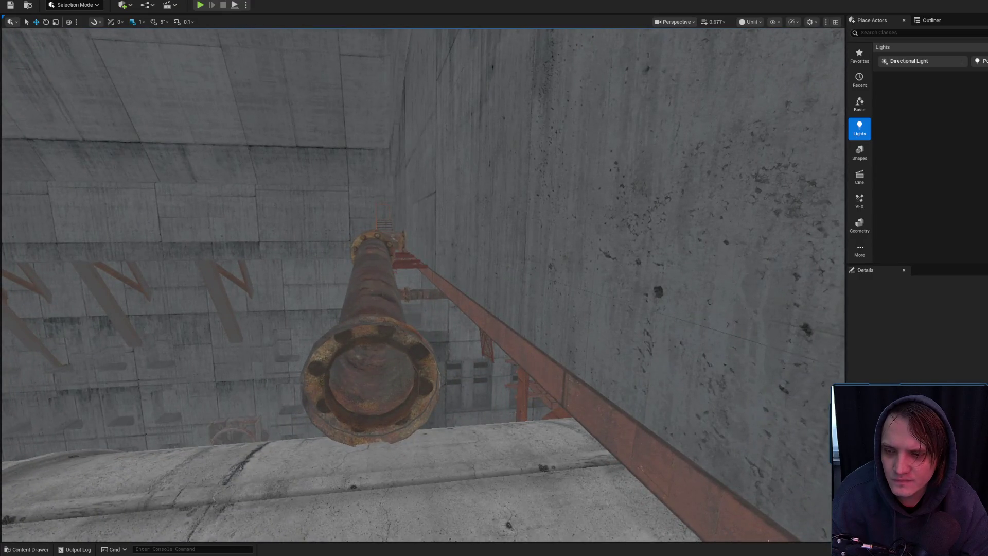
key("a")
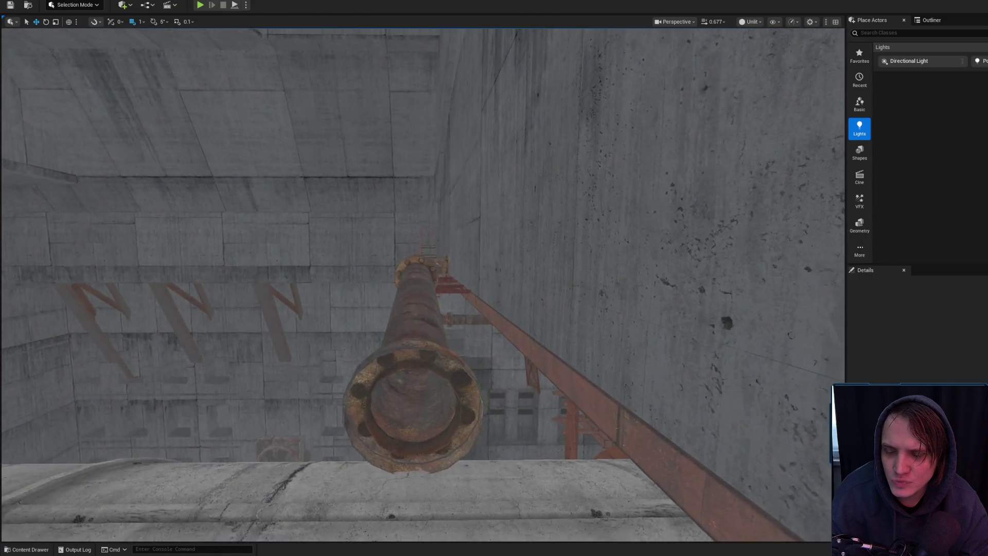
key("a")
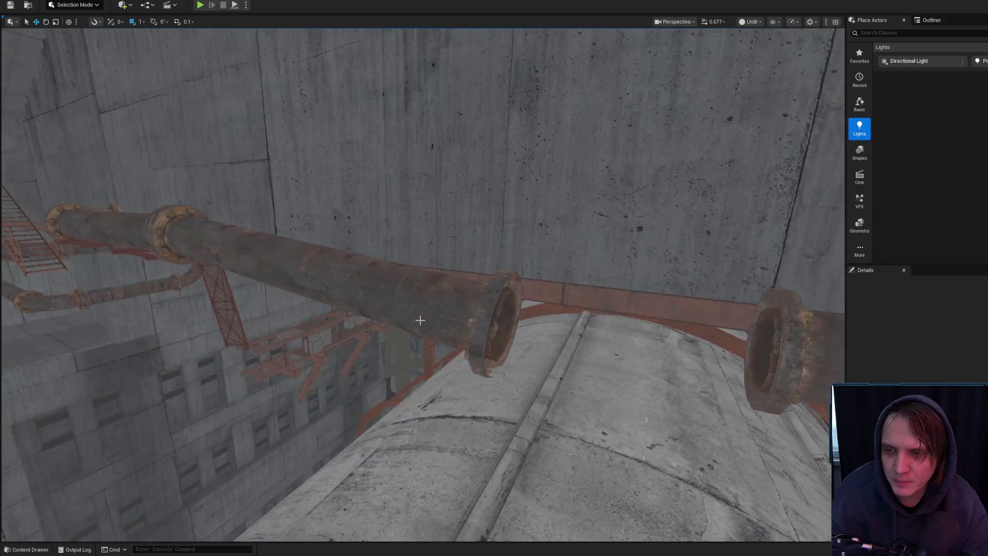
key("a")
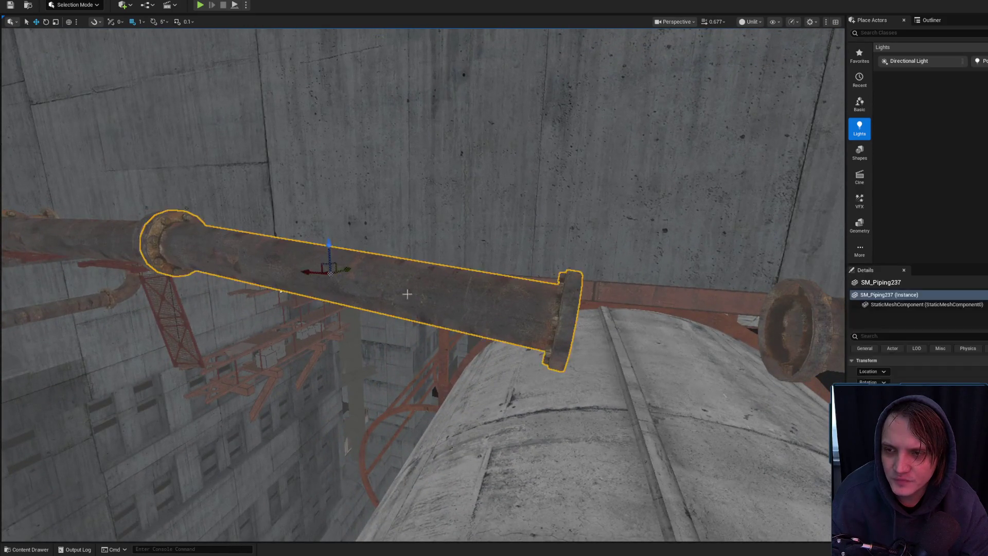
left_click(281, 292)
key("e")
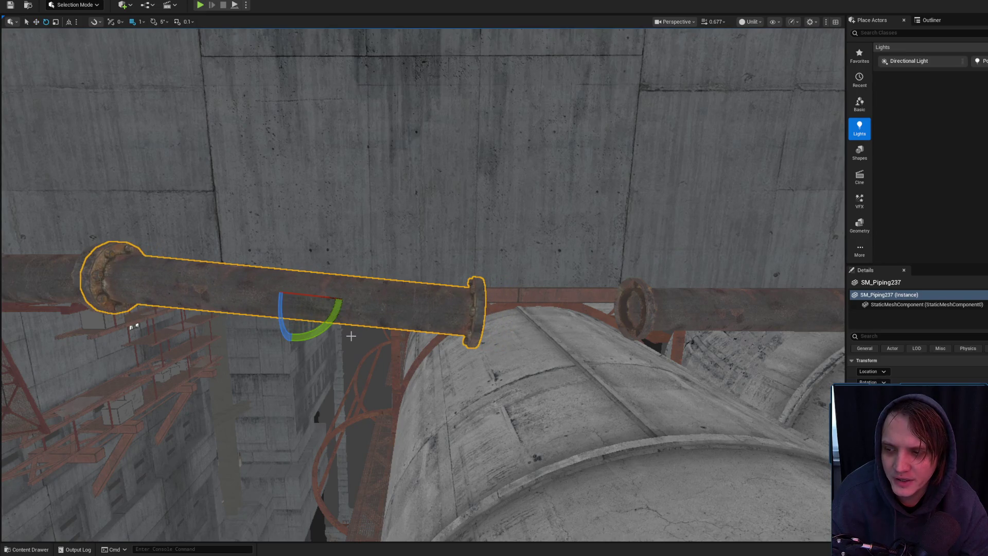
left_click_drag(330, 328, 289, 342)
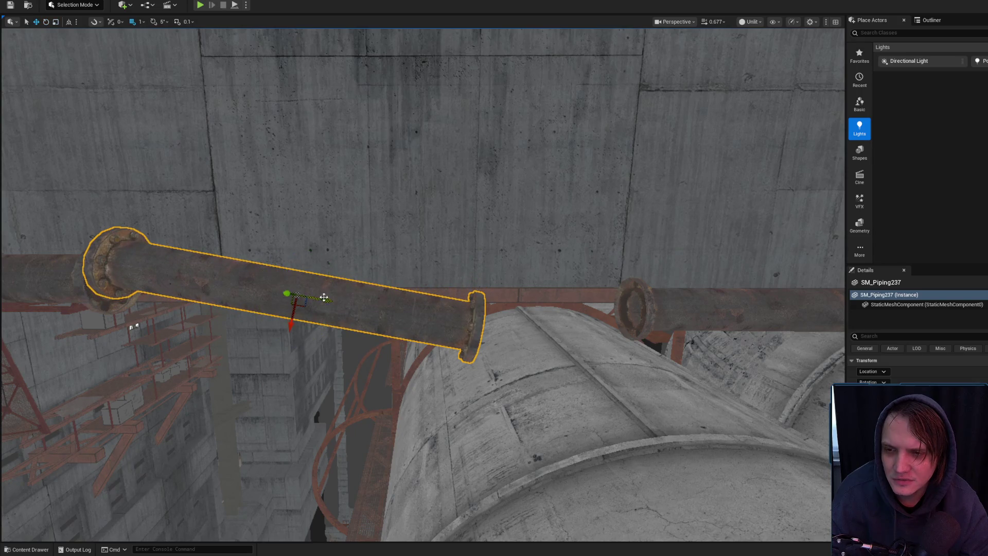
- Fly along the run and select the straight pipe SM_Piping236 and the adjacent elbow
scroll(294, 323, "up", 3)
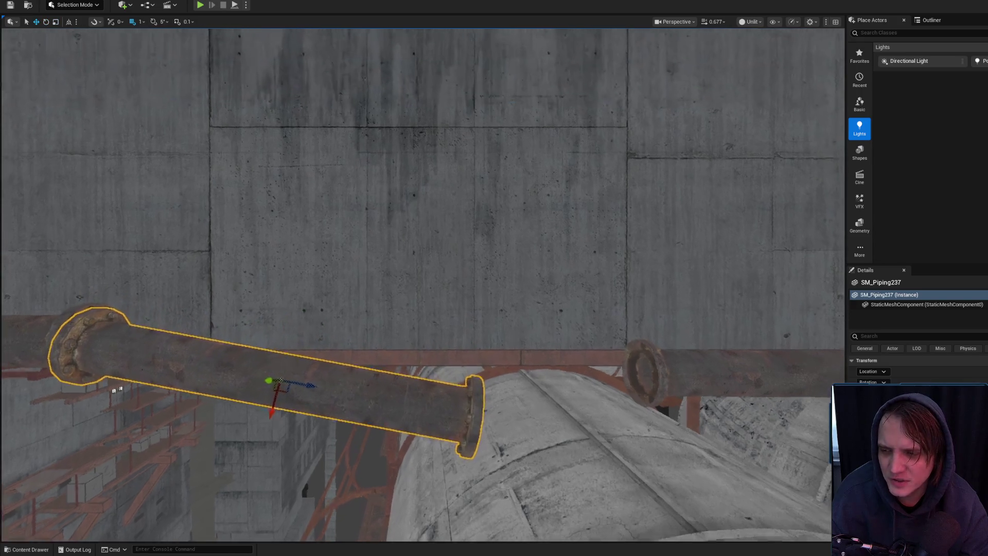
mouse_move(294, 323)
left_mouse_down()
mouse_move(278, 310)
mouse_move(246, 313)
mouse_move(277, 285)
mouse_move(257, 287)
left_mouse_up()
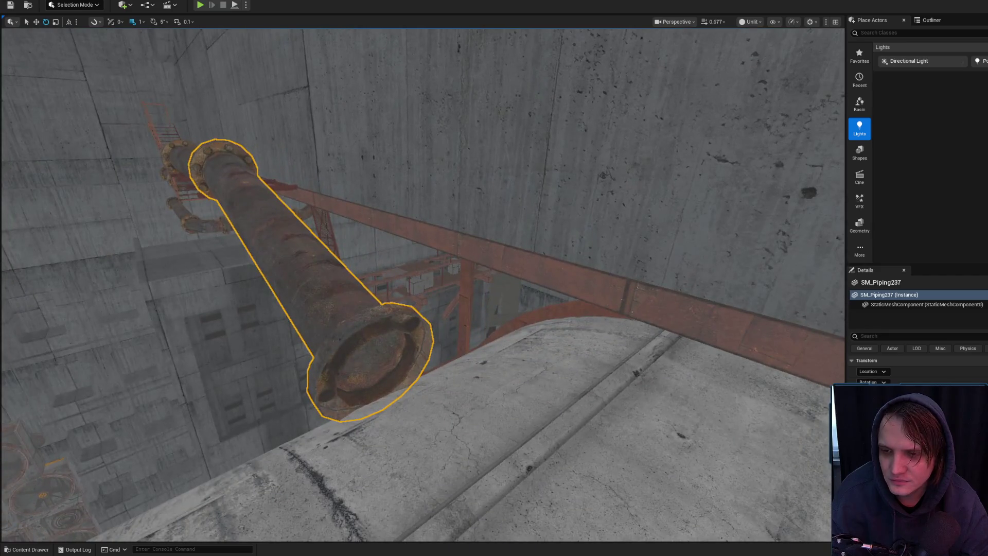
key("g")
key("g")
mouse_move(314, 275)
left_mouse_down()
mouse_move(303, 268)
mouse_move(310, 289)
mouse_move(338, 293)
mouse_move(265, 282)
left_mouse_up()
left_click(338, 292)
key("r")
left_click(265, 282)
left_click(381, 283)
mouse_move(381, 284)
left_mouse_down()
mouse_move(377, 317)
mouse_move(360, 294)
mouse_move(412, 258)
left_mouse_up()
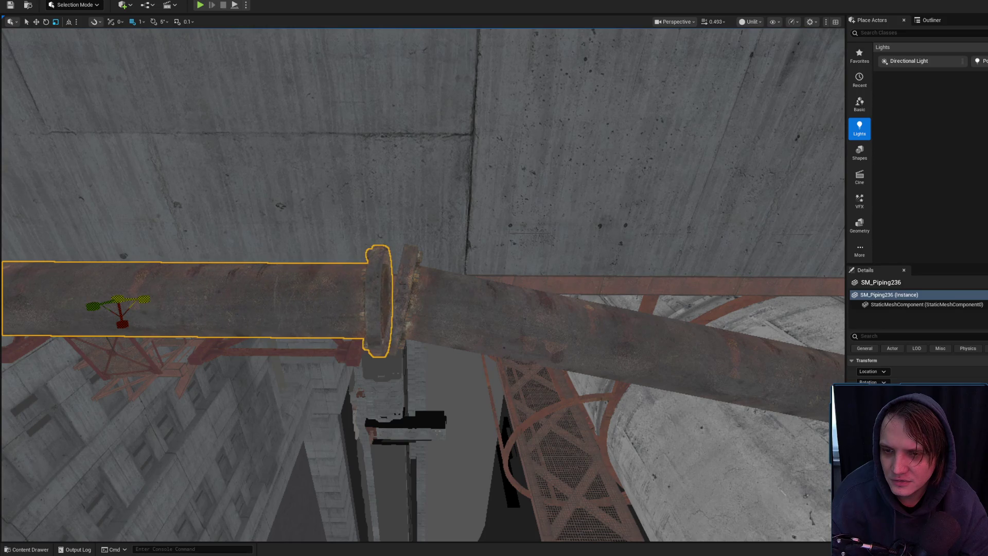
mouse_move(422, 288)
left_mouse_down()
mouse_move(396, 280)
mouse_move(422, 270)
left_mouse_up()
- Select elbow SM_Piping235 and nudge it with the Move tool to close the joint
left_click(338, 311)
left_click_drag(353, 320, 368, 296)
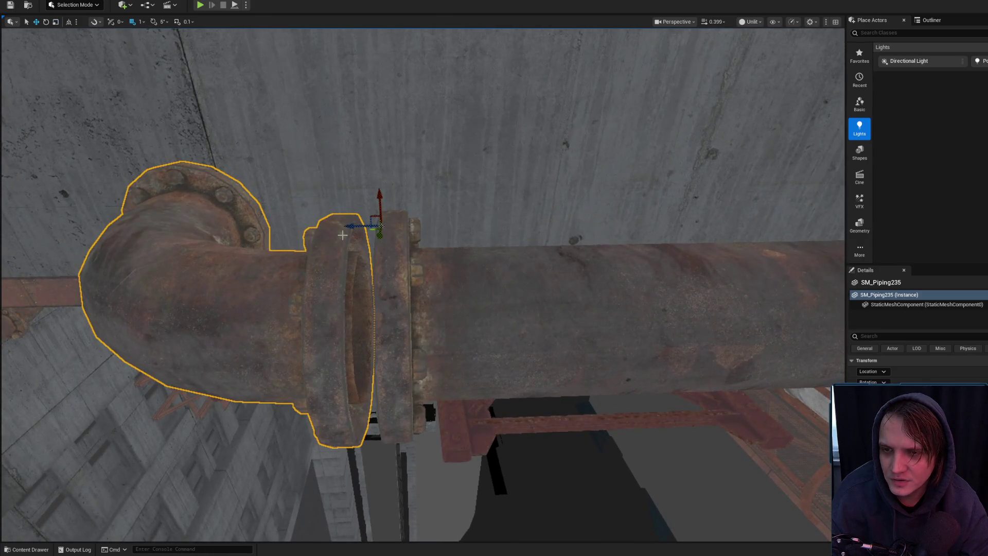
key("w")
left_click_drag(362, 227, 364, 227)
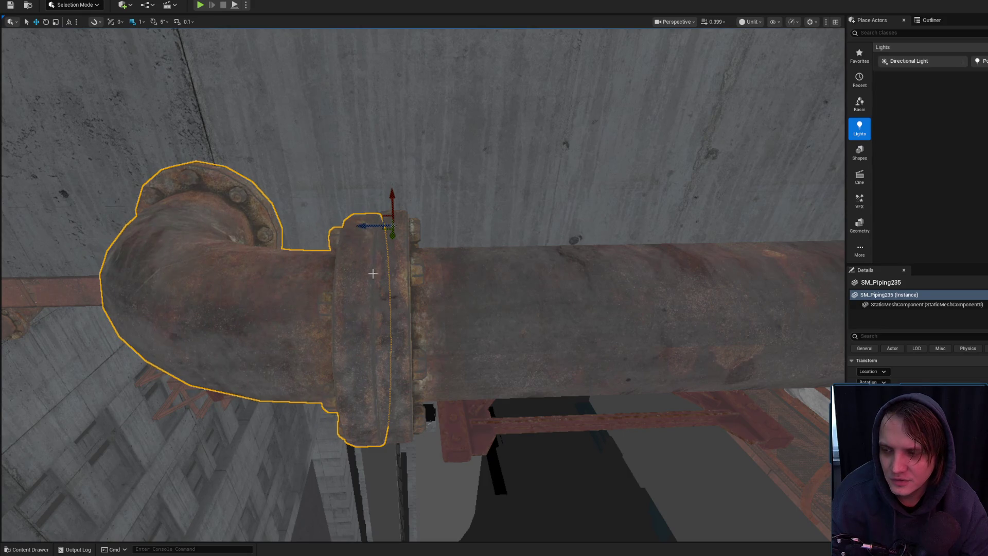
left_click_drag(392, 294, 356, 240)
left_click_drag(205, 346, 538, 390)
- Reframe the view over the tanks and set location snapping to 10 units
left_click(537, 390)
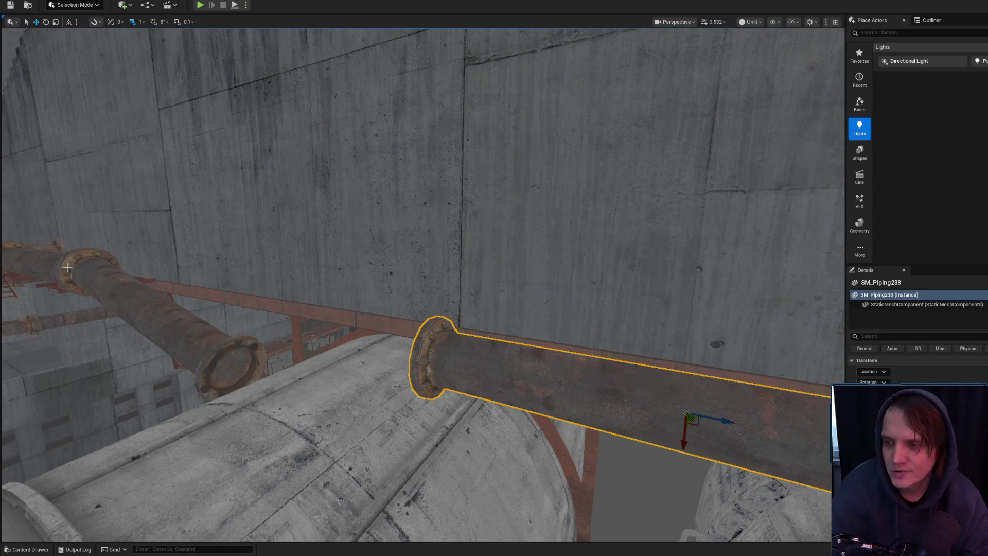
key("Delete")
left_click(79, 286)
left_click_drag(63, 270, 187, 283)
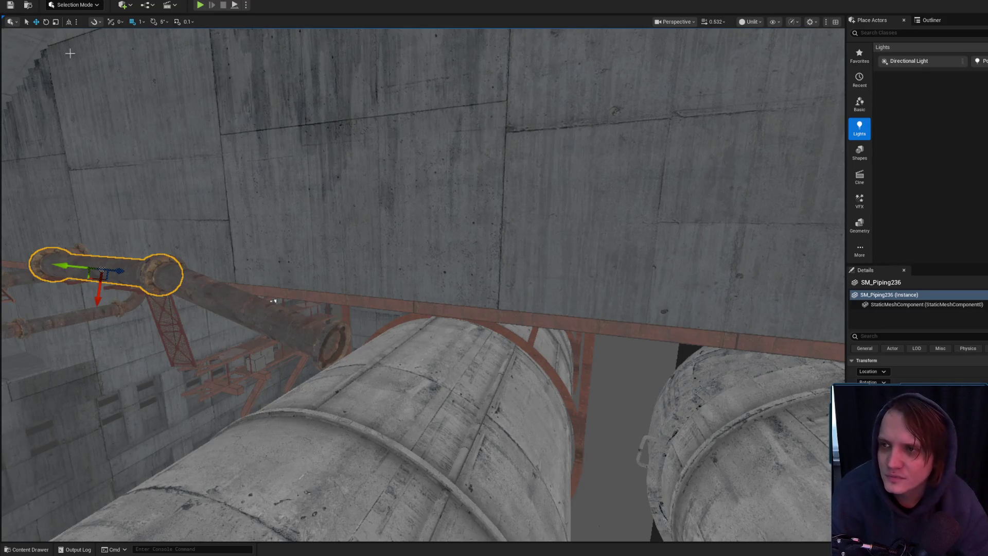
mouse_move(316, 369)
left_mouse_down()
mouse_move(159, 303)
mouse_move(530, 314)
left_mouse_up()
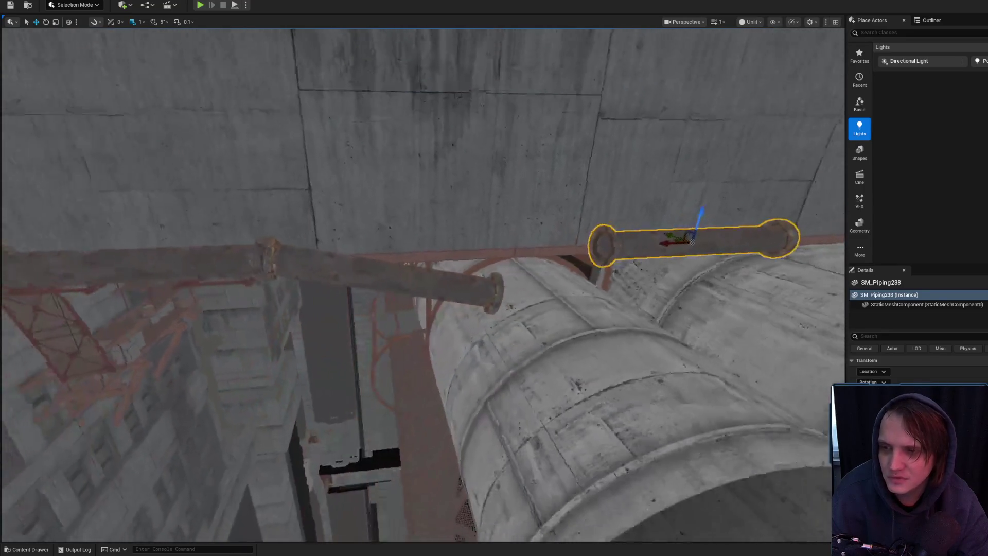
mouse_move(204, 312)
left_mouse_down()
mouse_move(227, 335)
mouse_move(203, 313)
mouse_move(165, 181)
mouse_move(103, 68)
left_mouse_up()
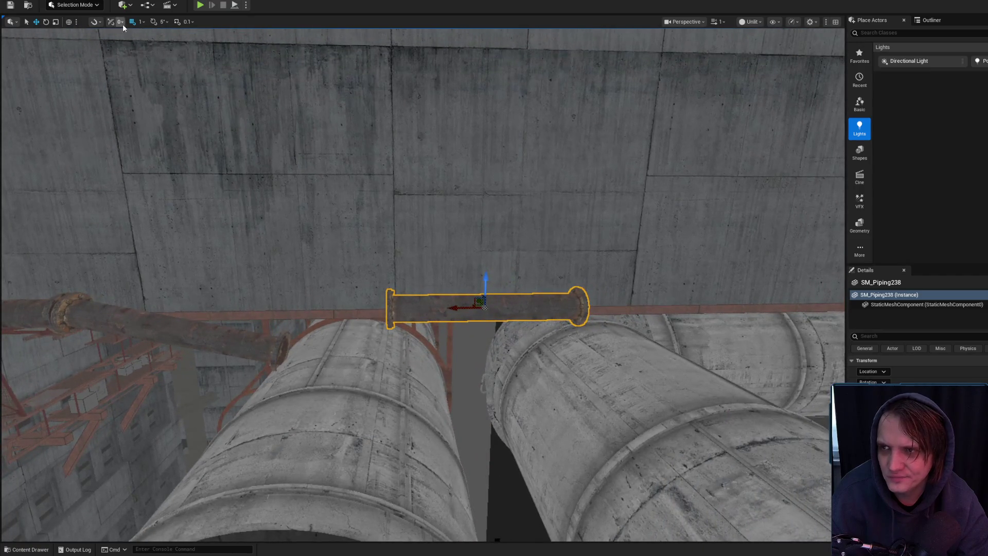
left_click(139, 22)
left_click(149, 76)
left_click_drag(355, 175, 391, 154)
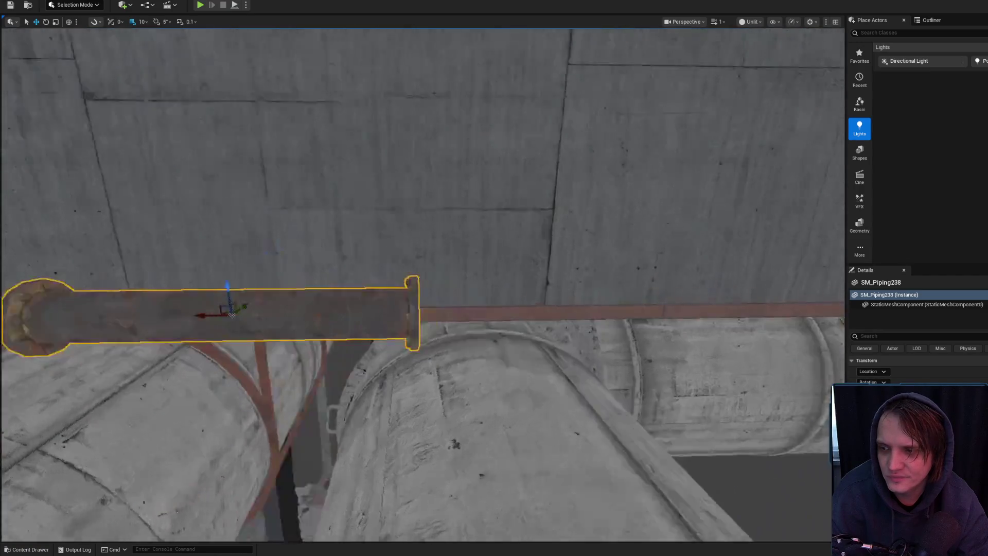